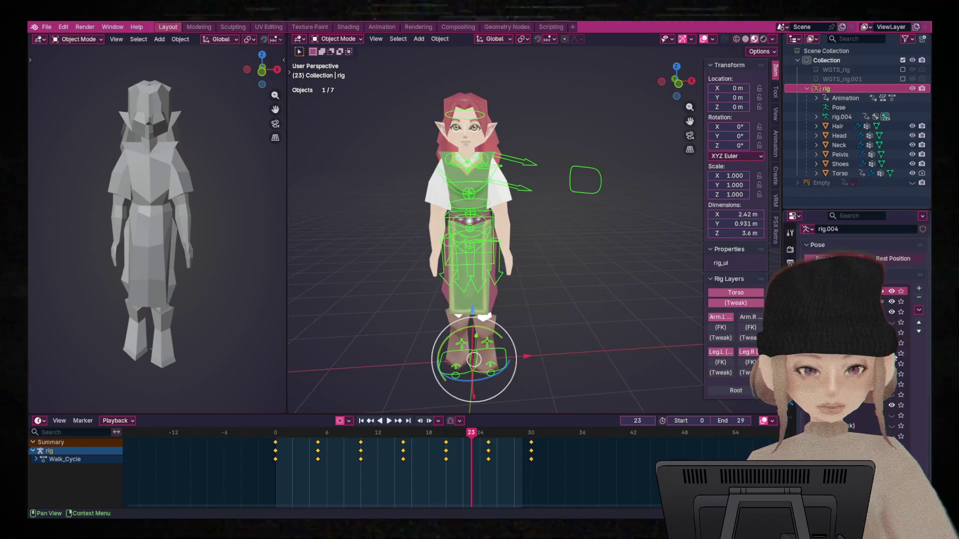
# In the Rig Layers panel, turn off Arm.L (IK) and turn on Arm.L (FK).
pyautogui.click(720, 317)
pyautogui.click(720, 327)
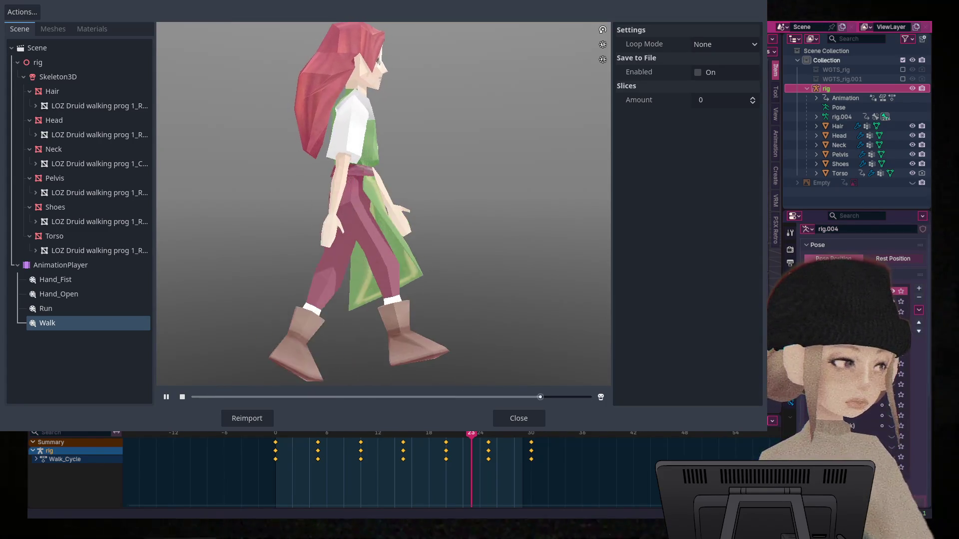
# Orbit the Walk preview to a high three-quarter angle, then select and play the Run animation.
pyautogui.scroll(3, 383, 204)
pyautogui.moveTo(389, 230); pyautogui.dragTo(465, 229)
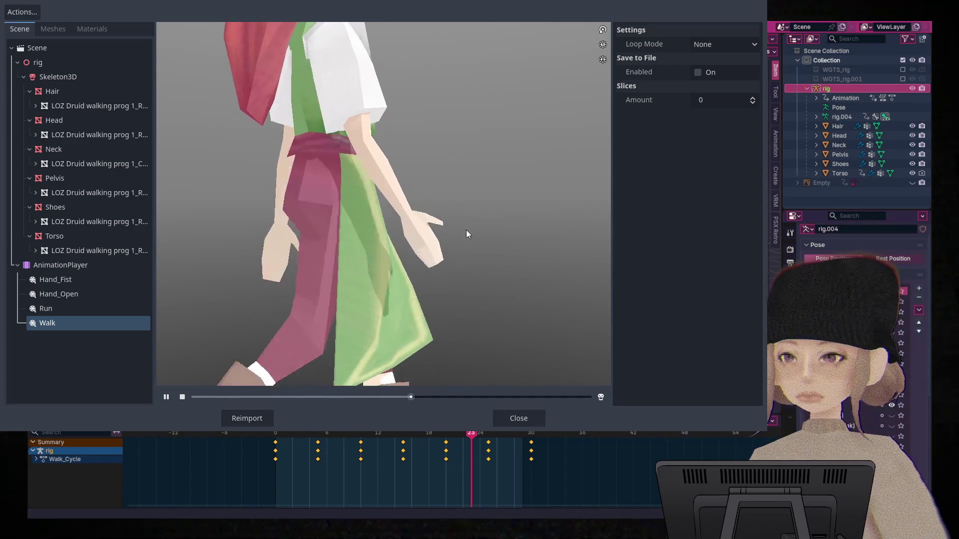
pyautogui.moveTo(418, 124)
pyautogui.mouseDown()
pyautogui.moveTo(433, 188)
pyautogui.moveTo(414, 109)
pyautogui.mouseUp()
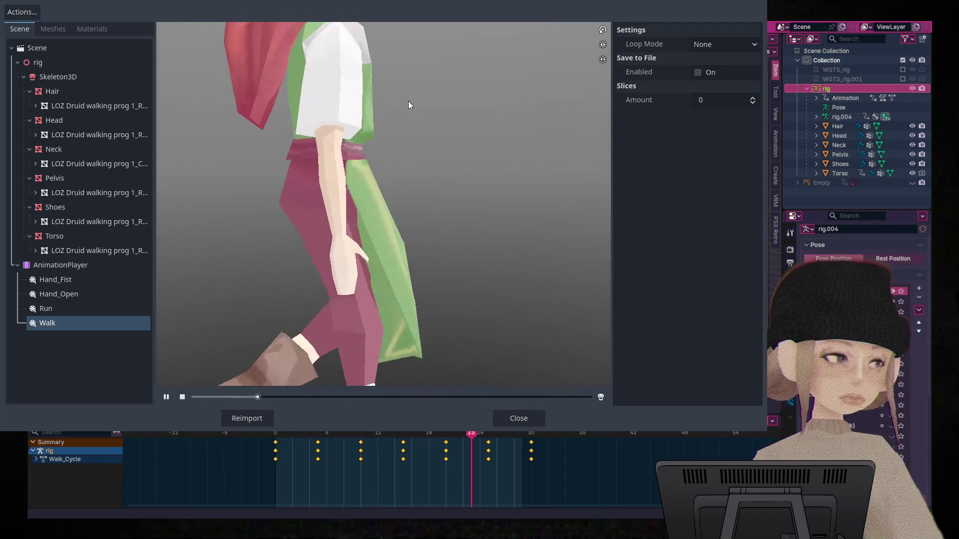
pyautogui.scroll(-3, 402, 227)
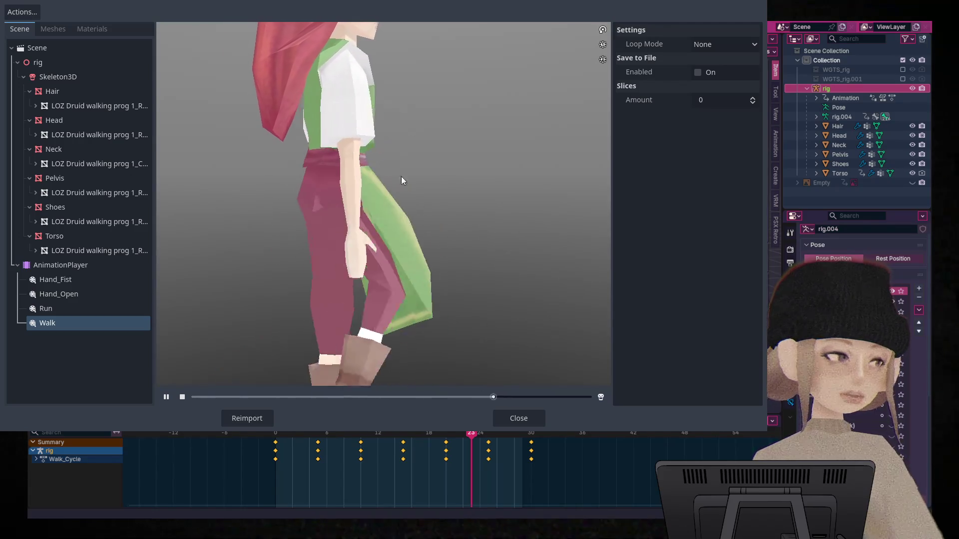
pyautogui.moveTo(406, 169)
pyautogui.mouseDown()
pyautogui.moveTo(468, 297)
pyautogui.moveTo(430, 165)
pyautogui.mouseUp()
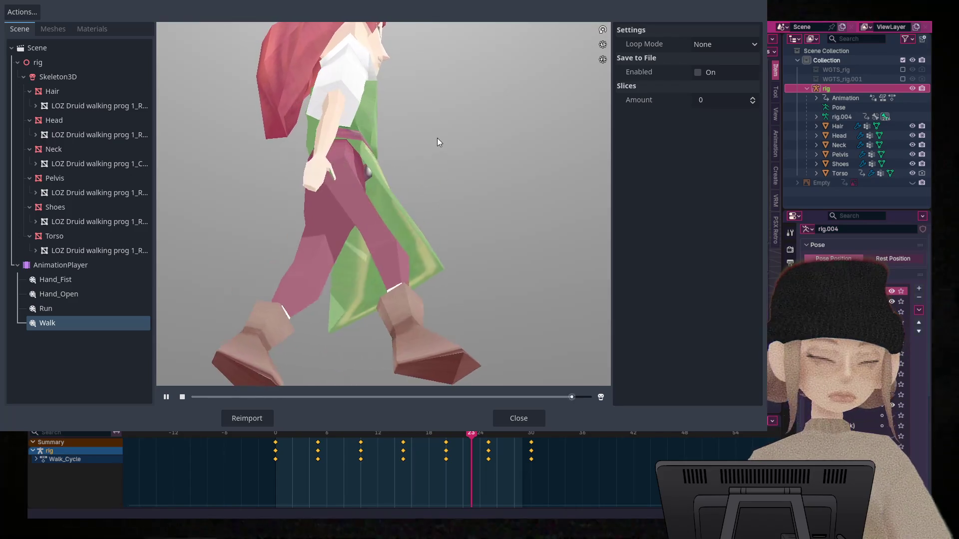
pyautogui.moveTo(434, 133)
pyautogui.mouseDown()
pyautogui.moveTo(446, 204)
pyautogui.moveTo(424, 158)
pyautogui.mouseUp()
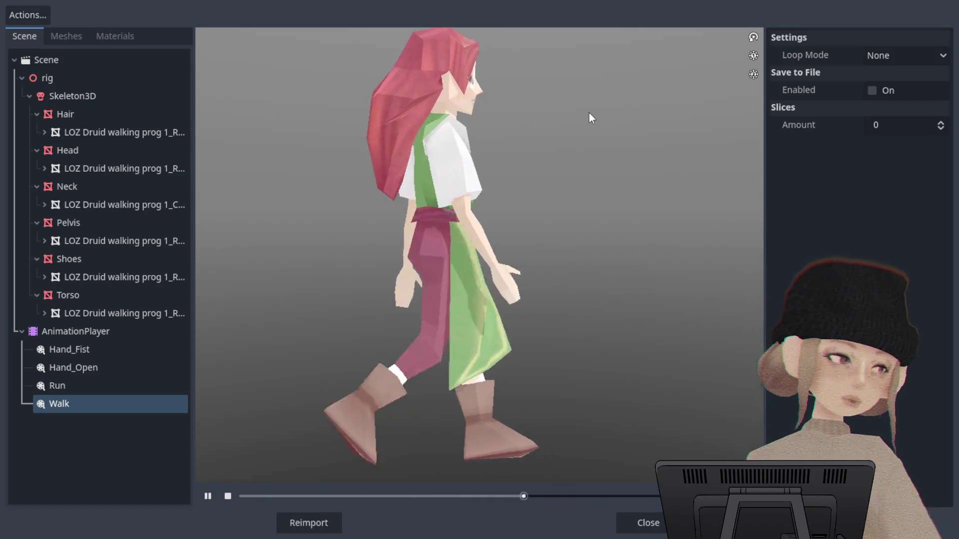
pyautogui.click(82, 385)
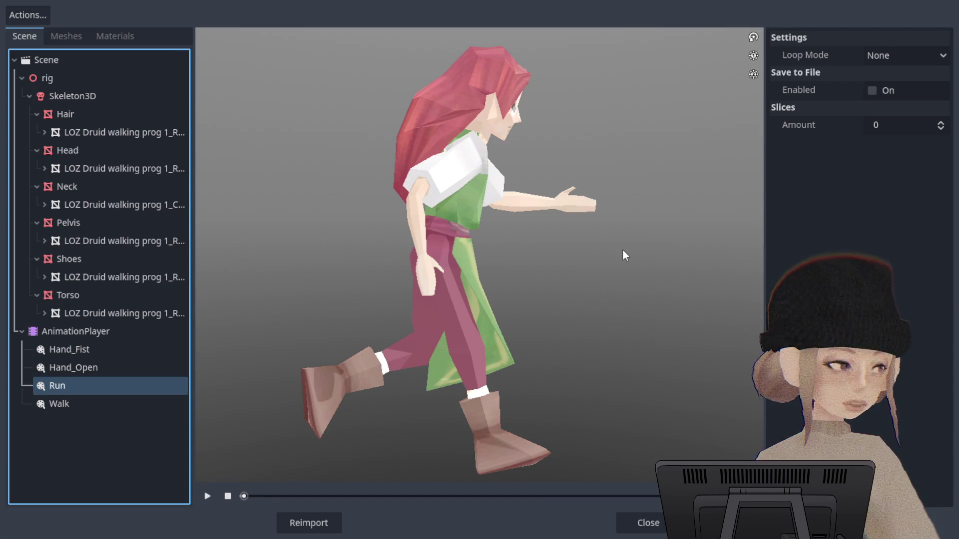
pyautogui.click(207, 495)
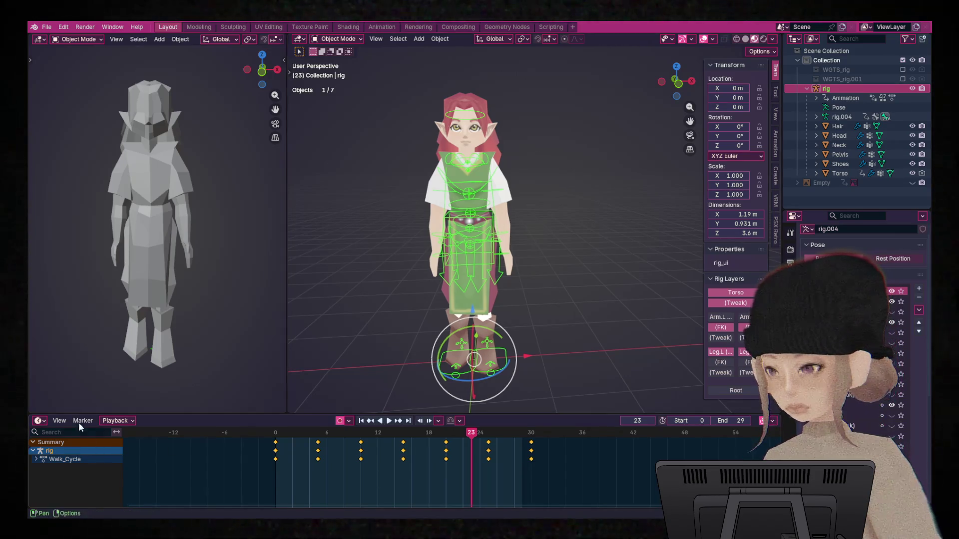
# In the Action Editor, make Run_Cycle the rig's active action and play it from the side.
pyautogui.click(39, 421)
pyautogui.click(161, 323)
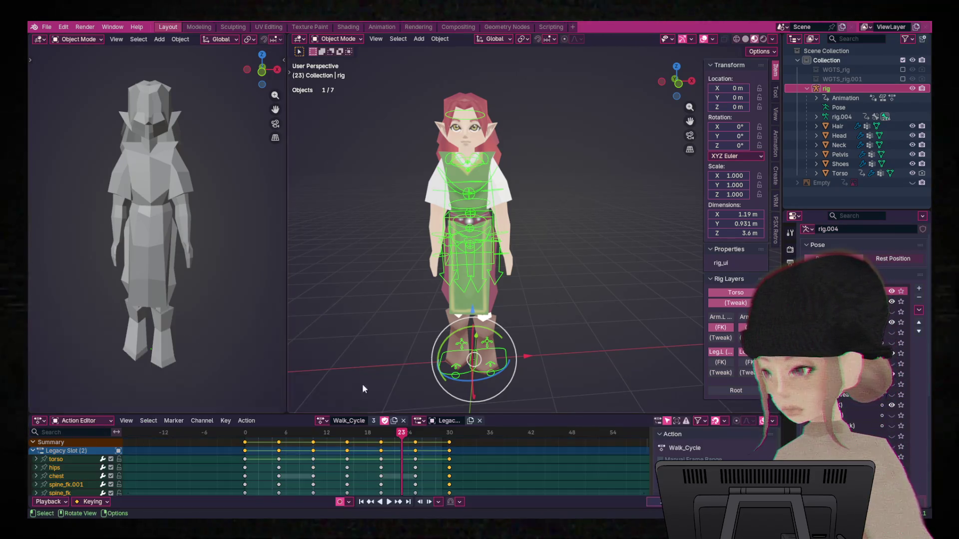
pyautogui.click(322, 421)
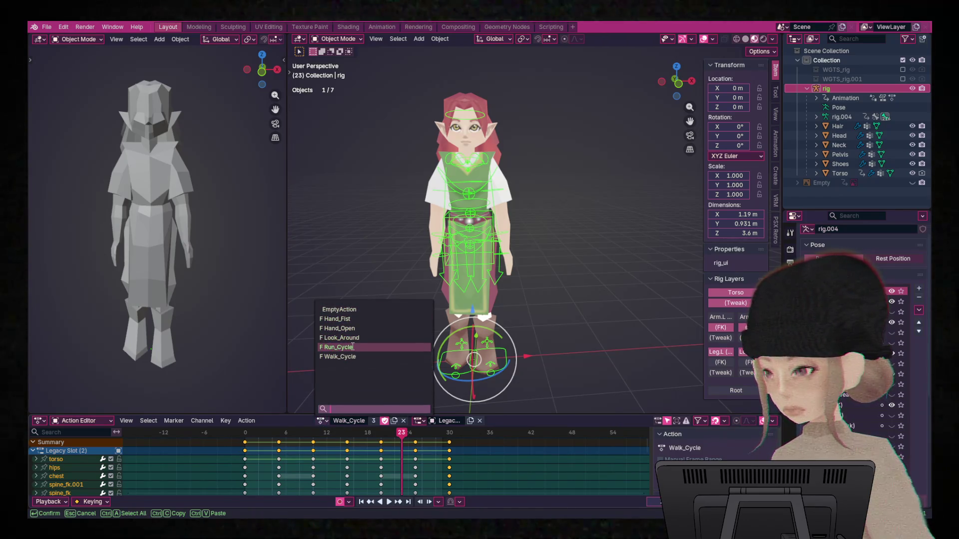
pyautogui.click(351, 347)
pyautogui.press('space')
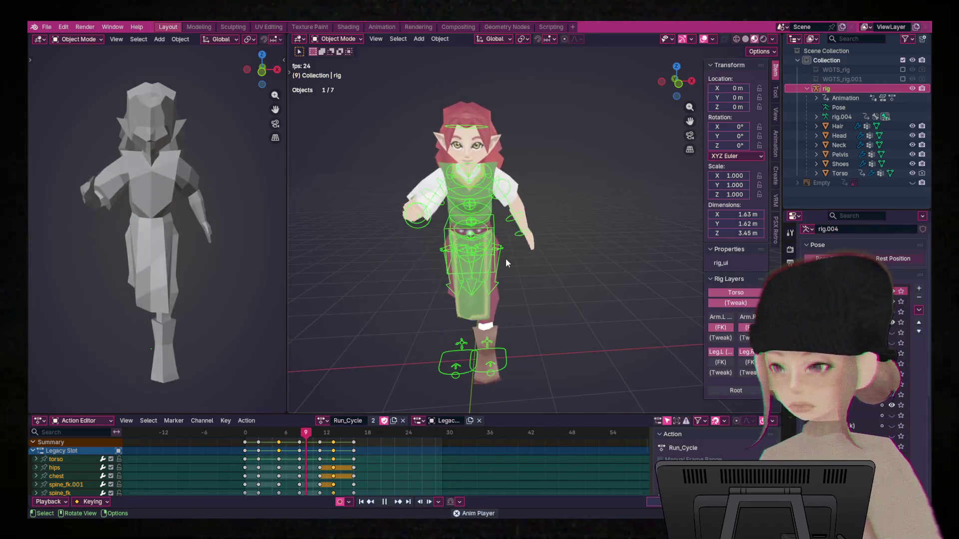
pyautogui.moveTo(506, 258); pyautogui.dragTo(594, 263, button='middle')
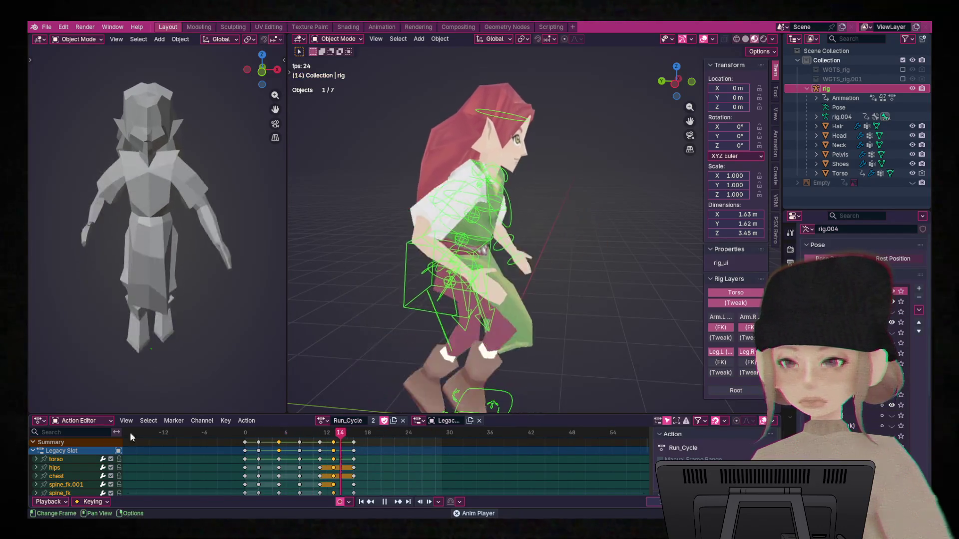
# Back in the Timeline, set the playback End frame to 16 and stop playback.
pyautogui.click(42, 420)
pyautogui.click(169, 338)
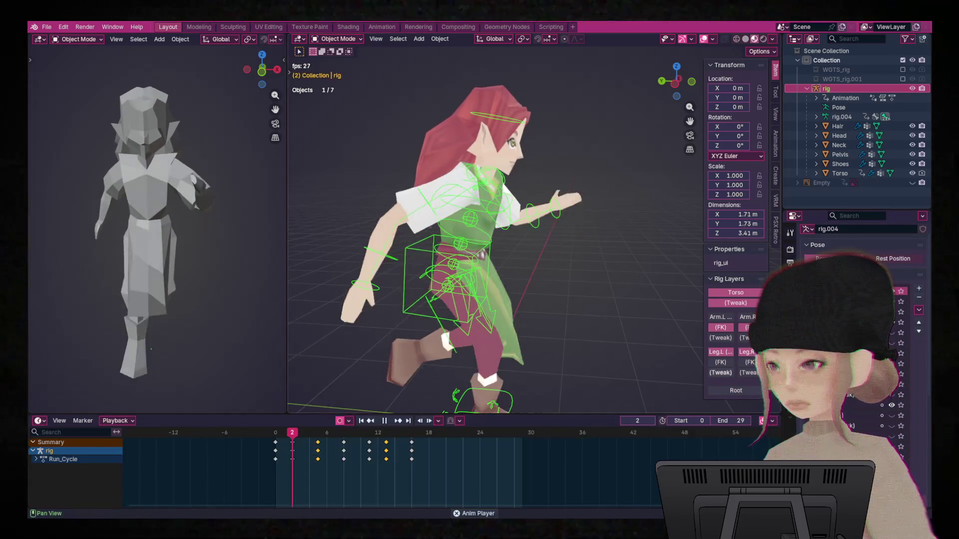
pyautogui.moveTo(732, 420); pyautogui.dragTo(735, 421)
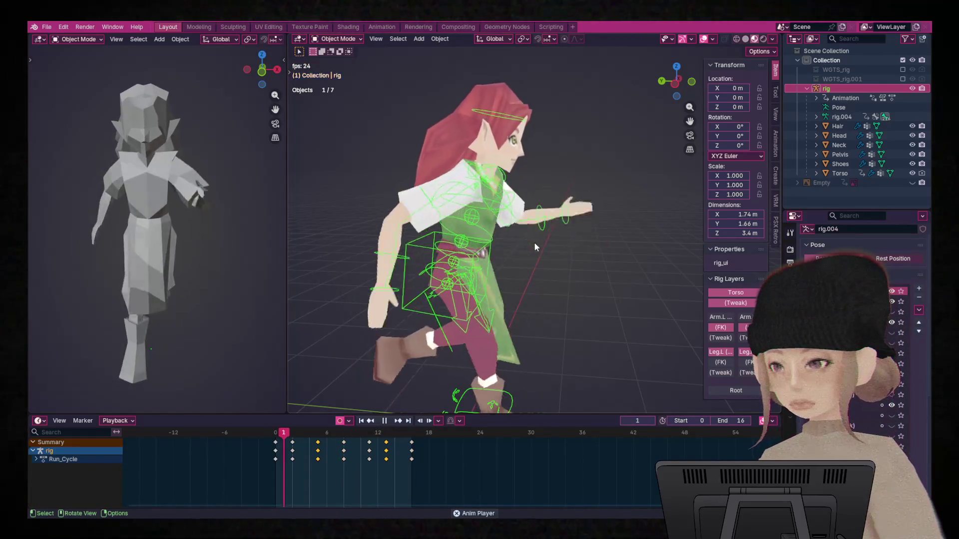
pyautogui.press('space')
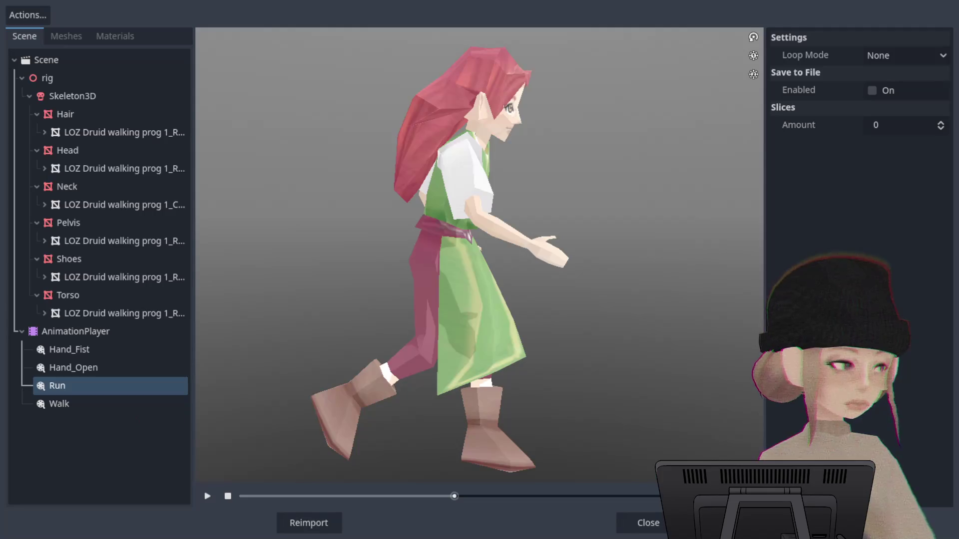
# Play the Run preview, then play the Walk animation and orbit to face the elf from the front.
pyautogui.click(205, 497)
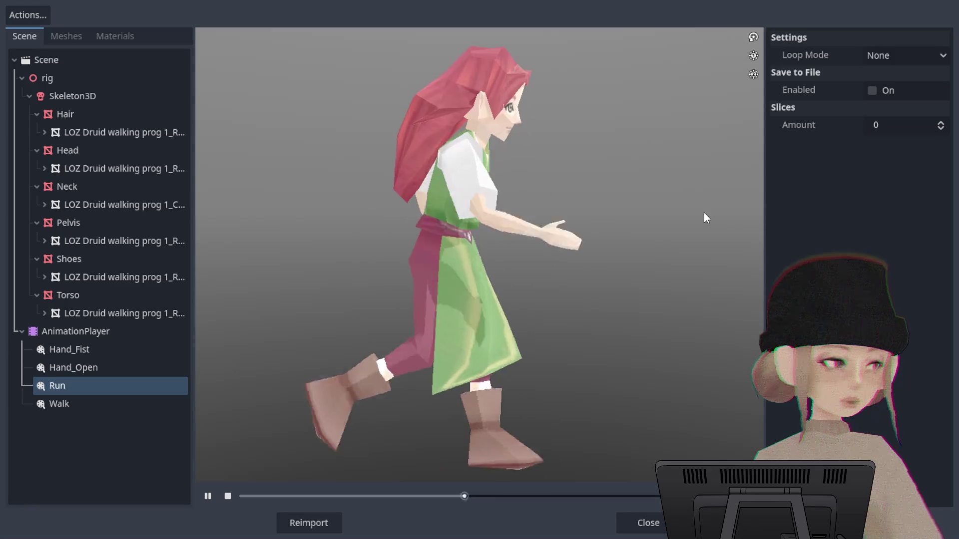
pyautogui.click(50, 403)
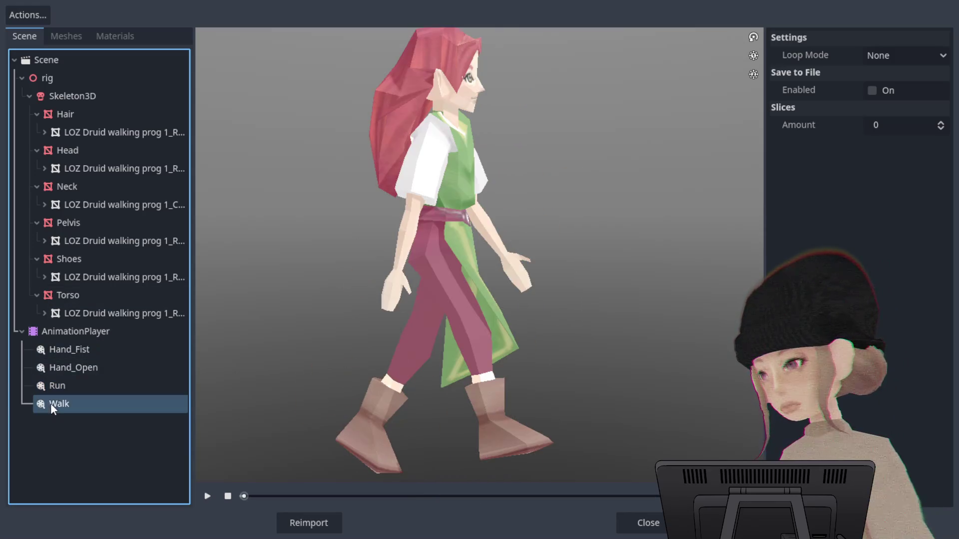
pyautogui.click(209, 497)
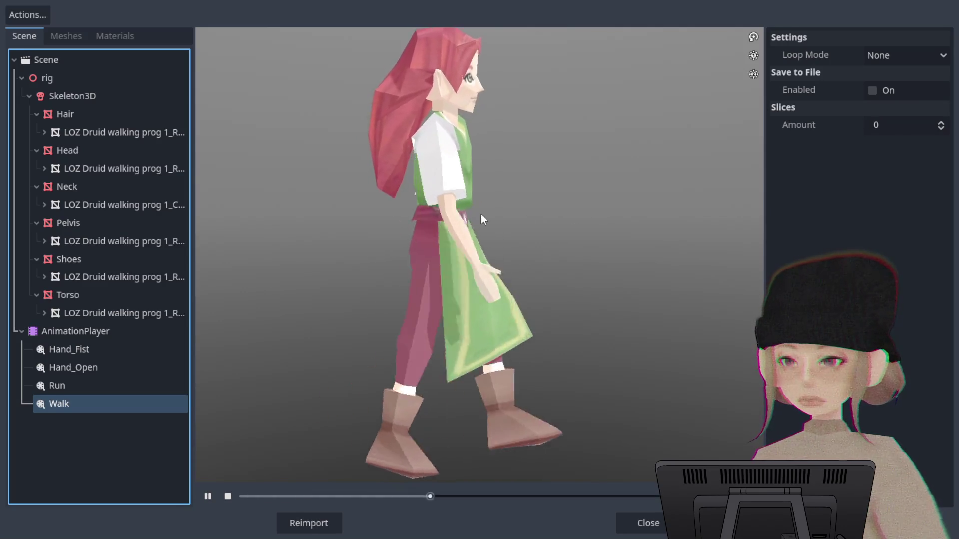
pyautogui.moveTo(478, 220); pyautogui.dragTo(569, 228)
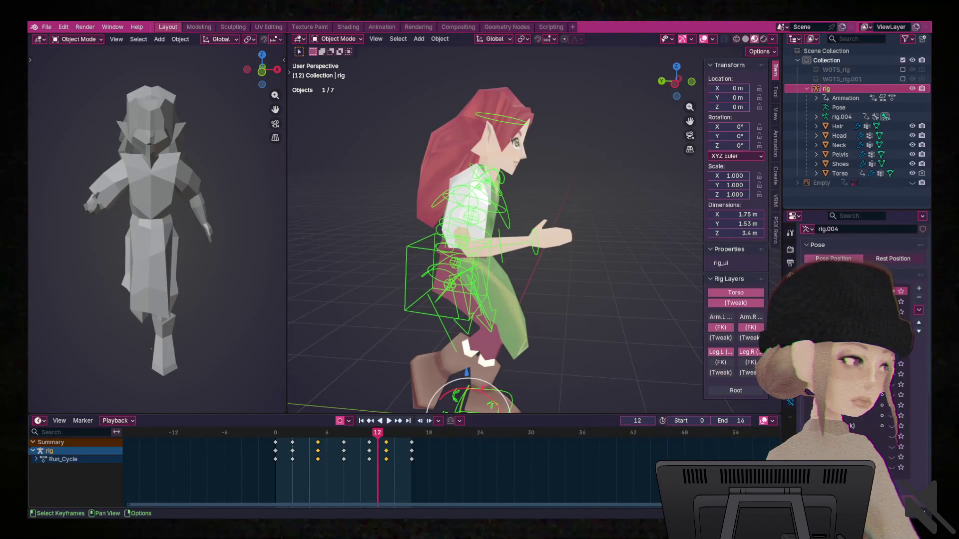
# Orbit the 3D viewport around the elf to inspect its Run_Cycle pose.
pyautogui.moveTo(574, 259); pyautogui.dragTo(574, 257, button='middle')
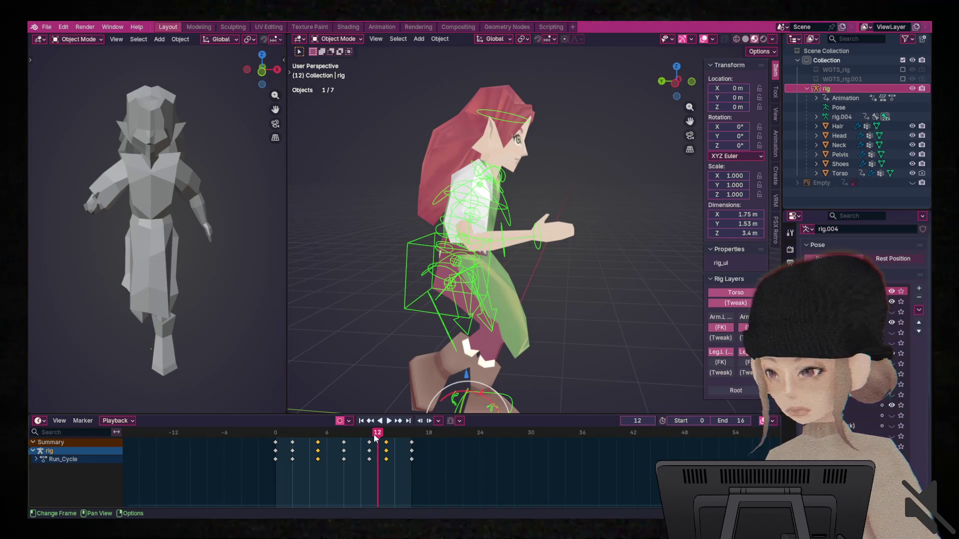
# Load the Walk_Cycle action onto the rig and set the playback End frame to 30.
pyautogui.click(39, 421)
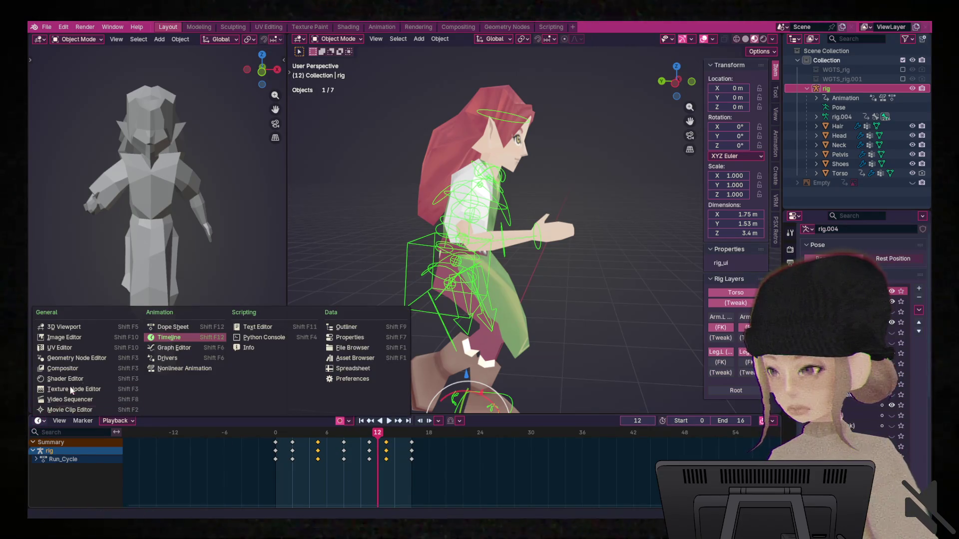
pyautogui.click(173, 327)
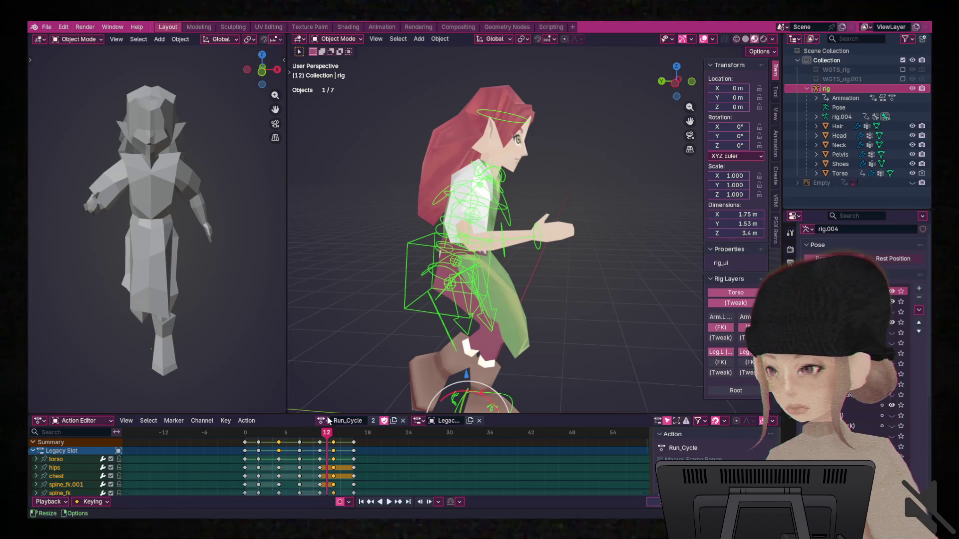
pyautogui.click(324, 421)
pyautogui.click(349, 355)
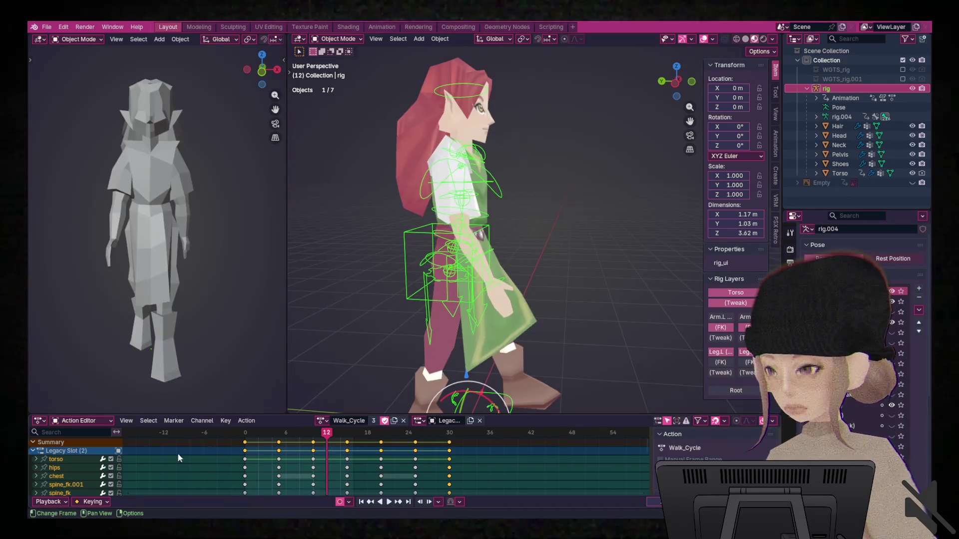
pyautogui.click(39, 421)
pyautogui.click(173, 338)
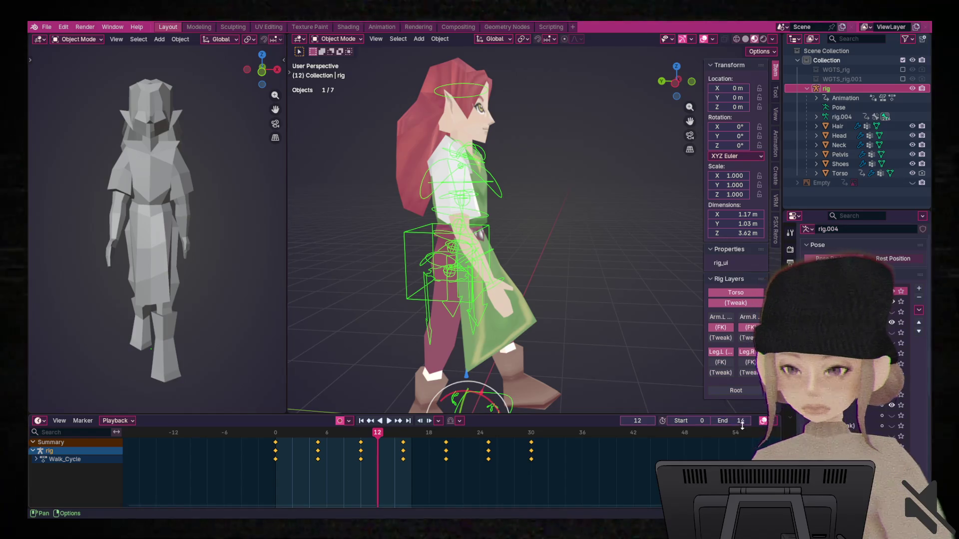
pyautogui.moveTo(738, 421)
pyautogui.mouseDown()
pyautogui.moveTo(764, 421)
pyautogui.moveTo(738, 421)
pyautogui.mouseUp()
pyautogui.write('30')
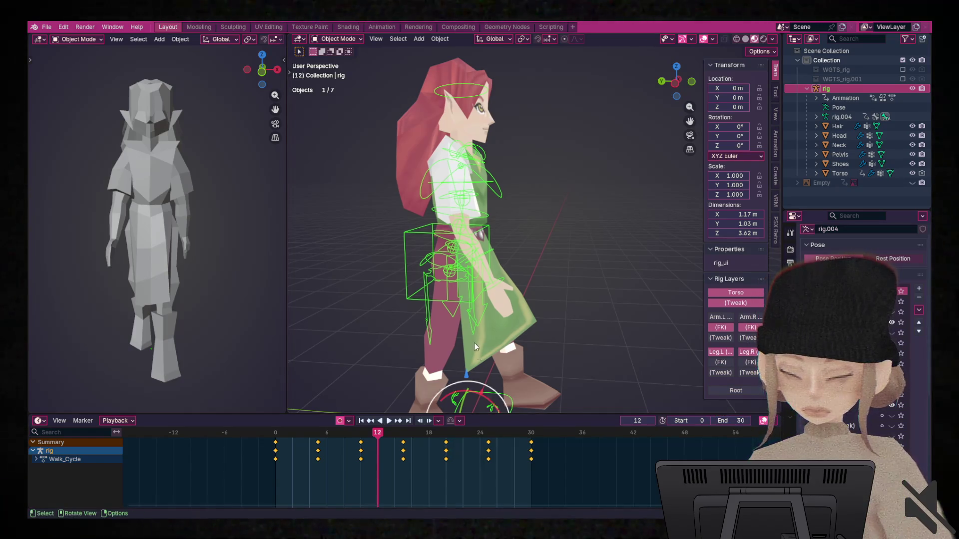
# Play the walk cycle, check it at frame 41, then stop playback back at frame 0.
pyautogui.press('space')
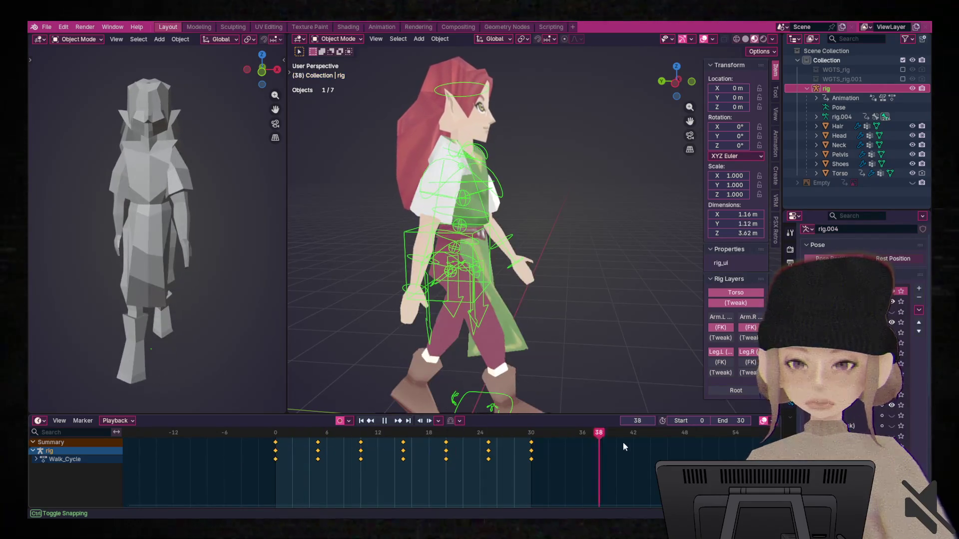
pyautogui.moveTo(308, 454); pyautogui.dragTo(625, 440)
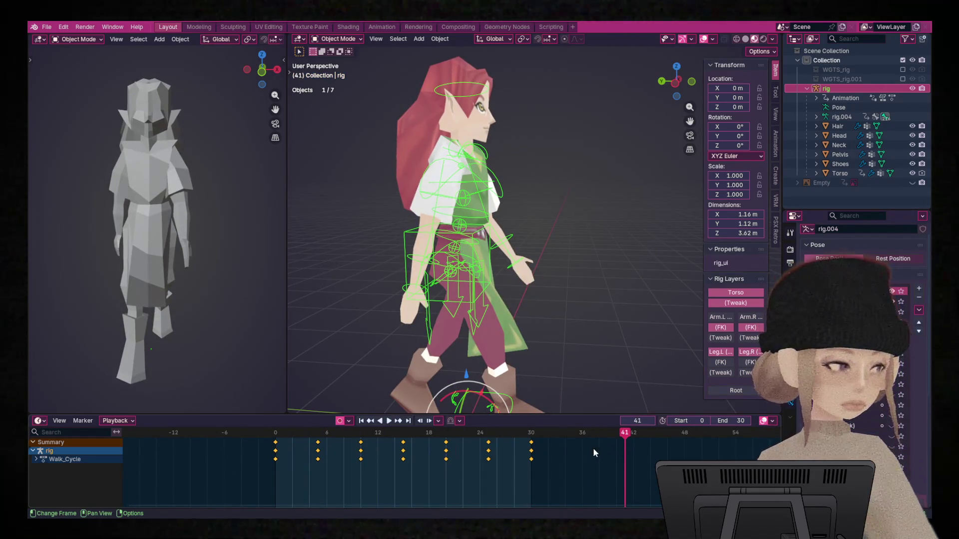
pyautogui.press('space')
pyautogui.moveTo(439, 443); pyautogui.dragTo(281, 443)
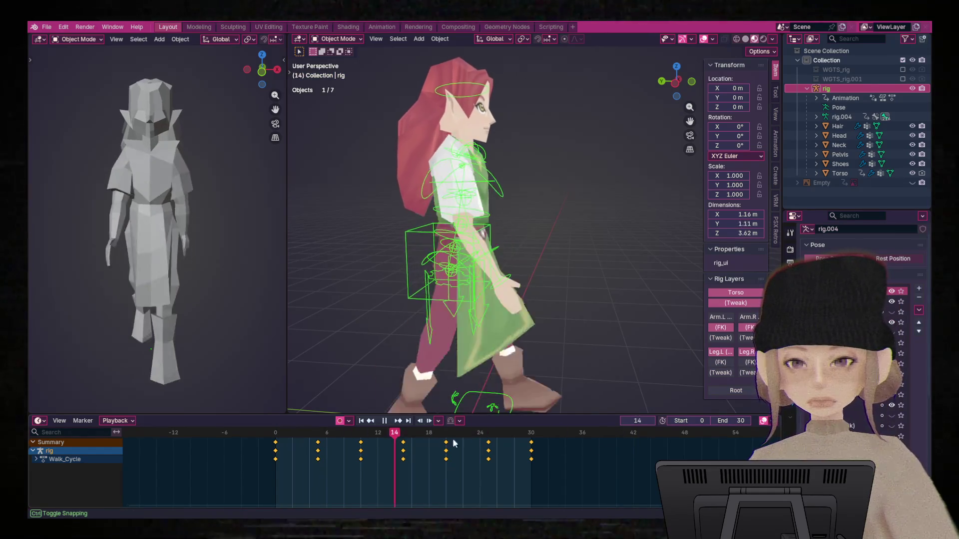
pyautogui.press('space')
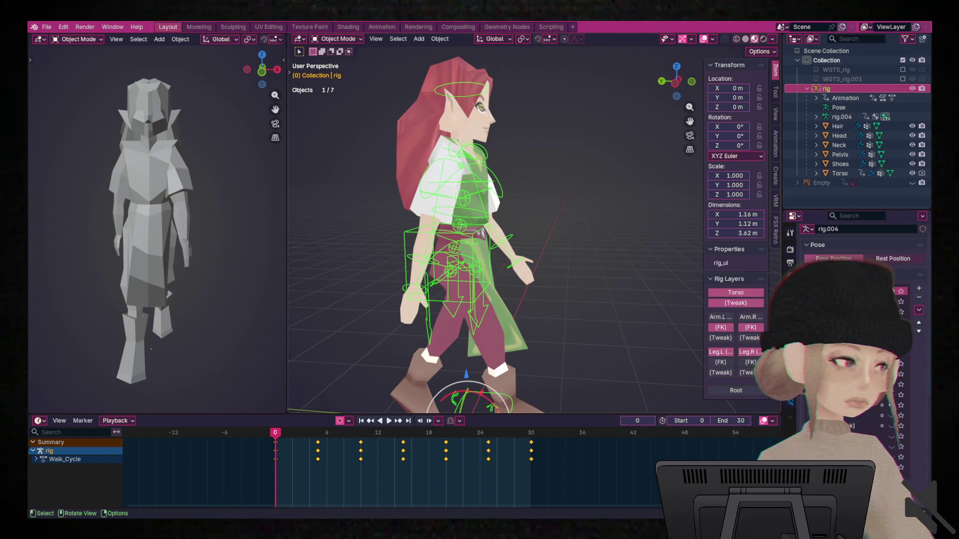
# Orbit to a front view of the elf and select all seven objects.
pyautogui.moveTo(650, 288); pyautogui.dragTo(518, 262, button='middle')
pyautogui.press('a')
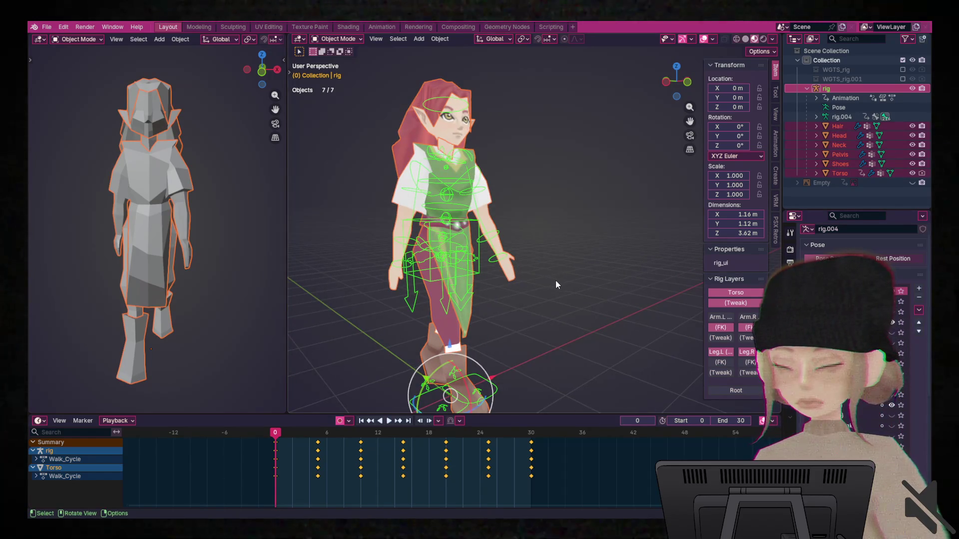
pyautogui.click(577, 292)
pyautogui.press('a')
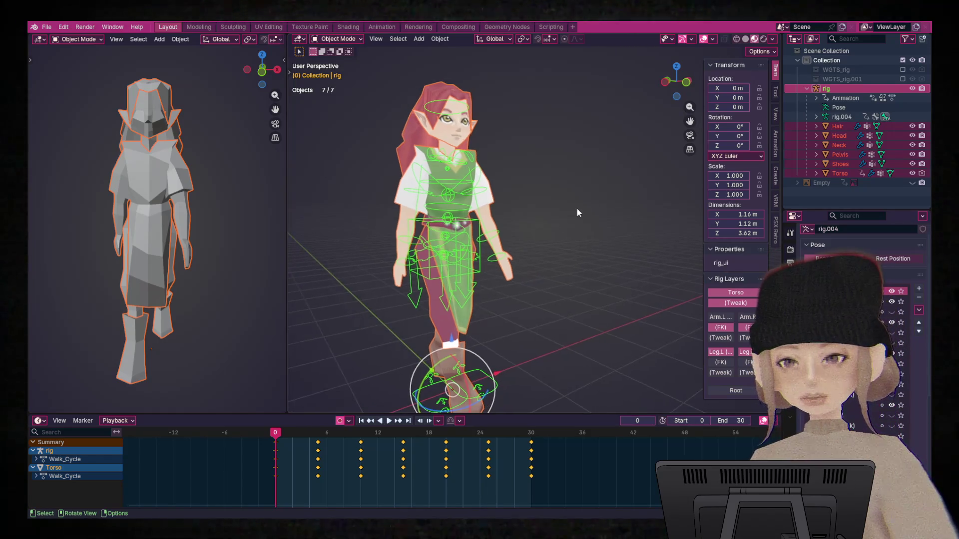
pyautogui.hotkey('shift', 'a')
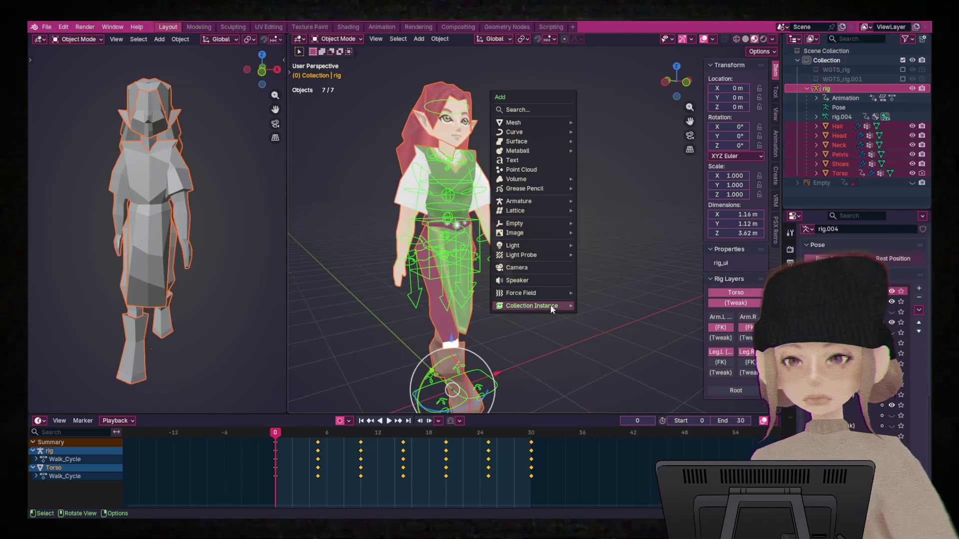
pyautogui.moveTo(544, 201)
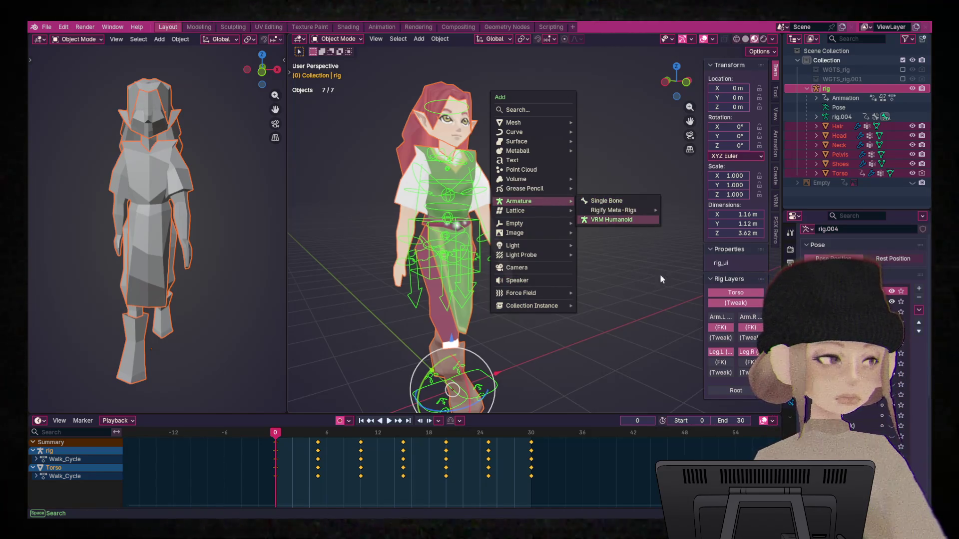
pyautogui.click(626, 339)
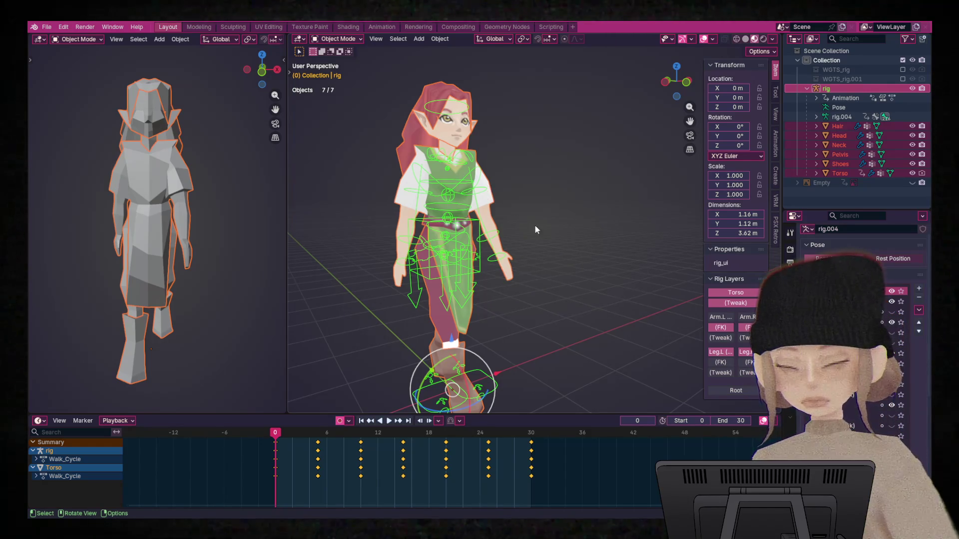
pyautogui.moveTo(534, 224); pyautogui.dragTo(543, 205, button='middle')
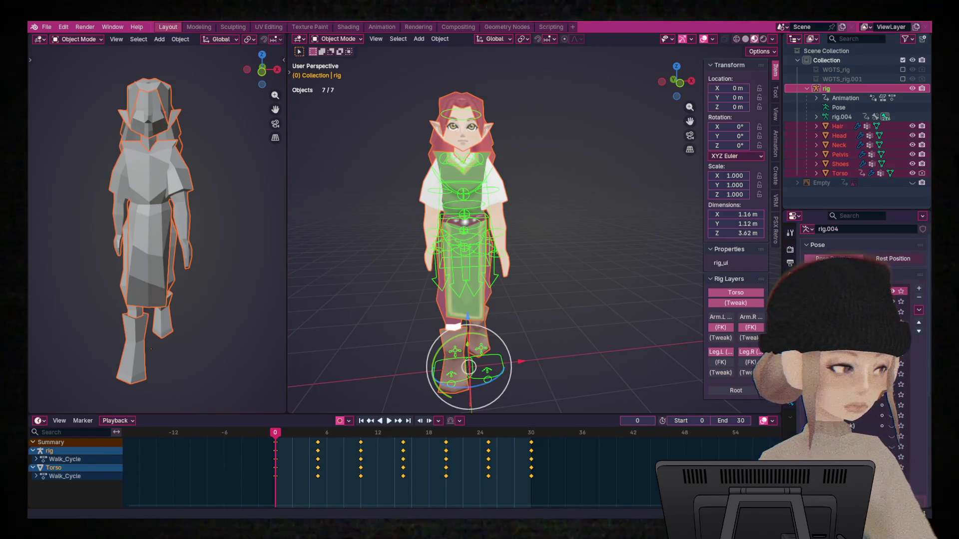
pyautogui.click(607, 282)
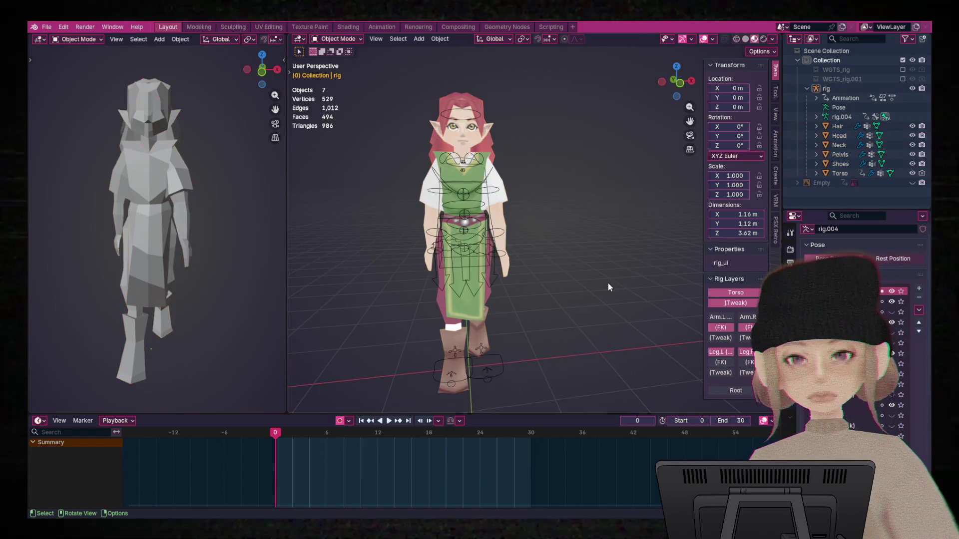
# Play the walk animation and orbit the view round to the elf's side.
pyautogui.press('space')
pyautogui.moveTo(514, 172)
pyautogui.mouseDown(button='middle')
pyautogui.moveTo(629, 184)
pyautogui.moveTo(608, 186)
pyautogui.mouseUp(button='middle')
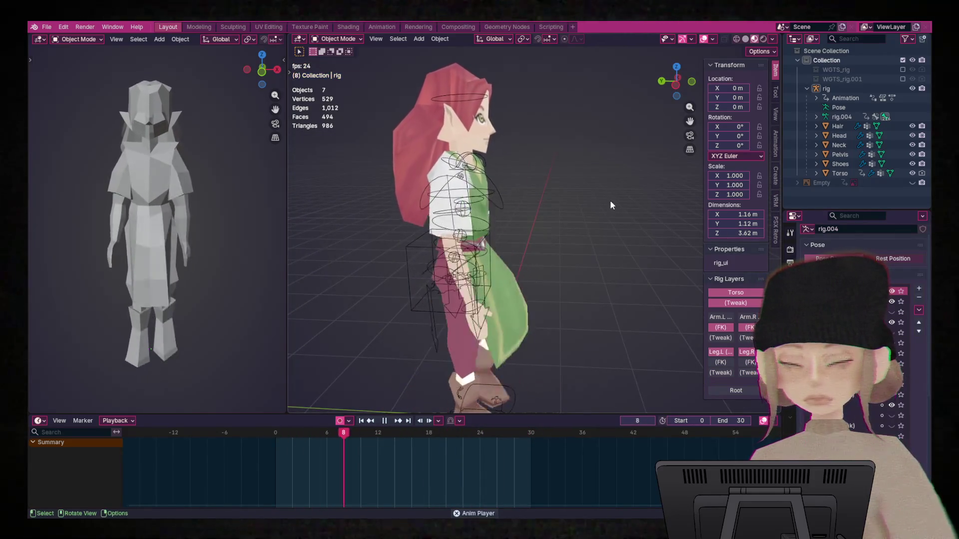
pyautogui.moveTo(607, 186); pyautogui.dragTo(606, 205, button='middle')
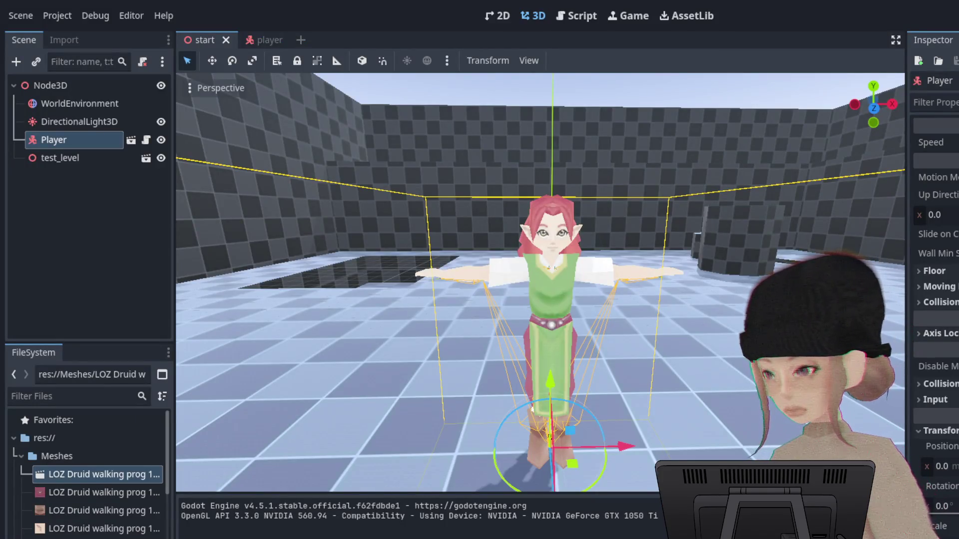
# Open the elf model file's Advanced Import Settings from the FileSystem dock.
pyautogui.click(111, 471)
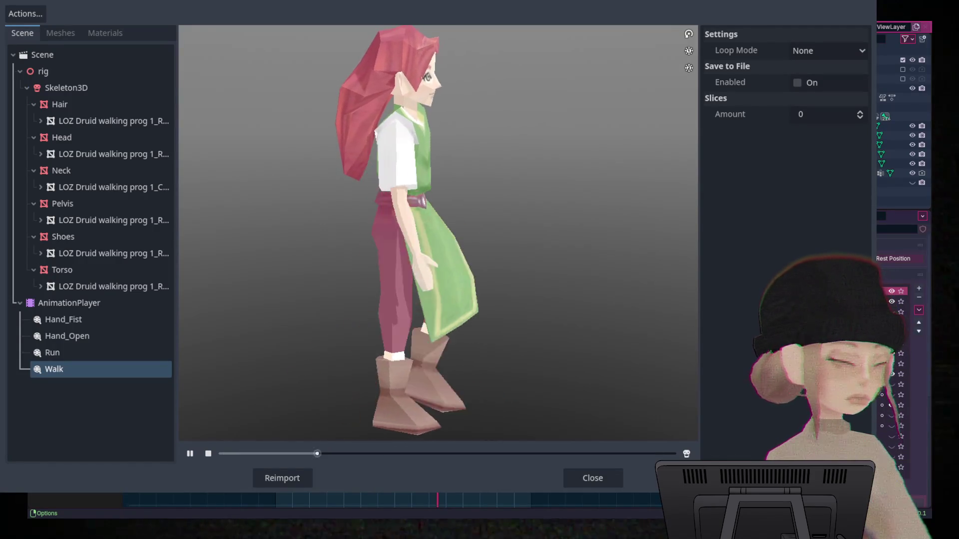
# Zoom the Walk preview in and back out, then leave the import preview window.
pyautogui.scroll(3, 513, 96)
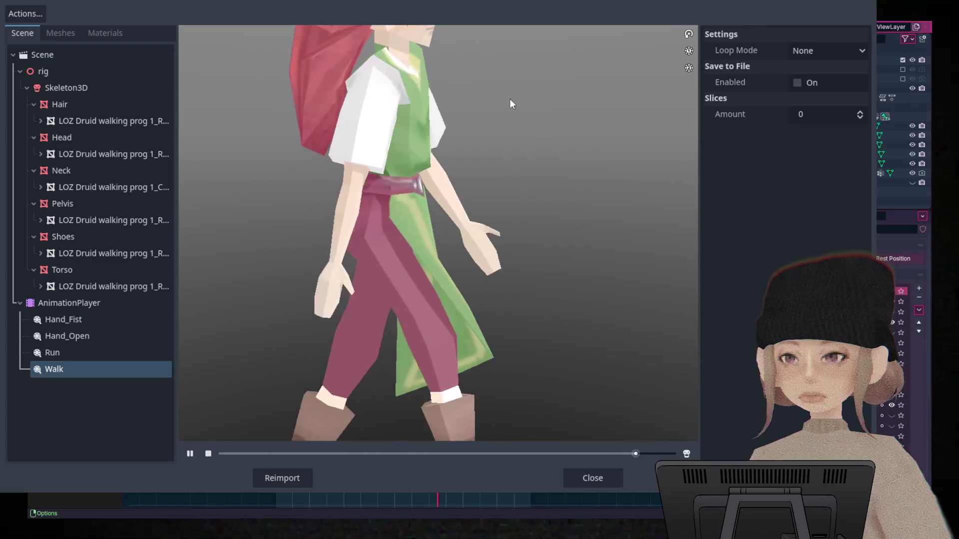
pyautogui.scroll(-2, 504, 73)
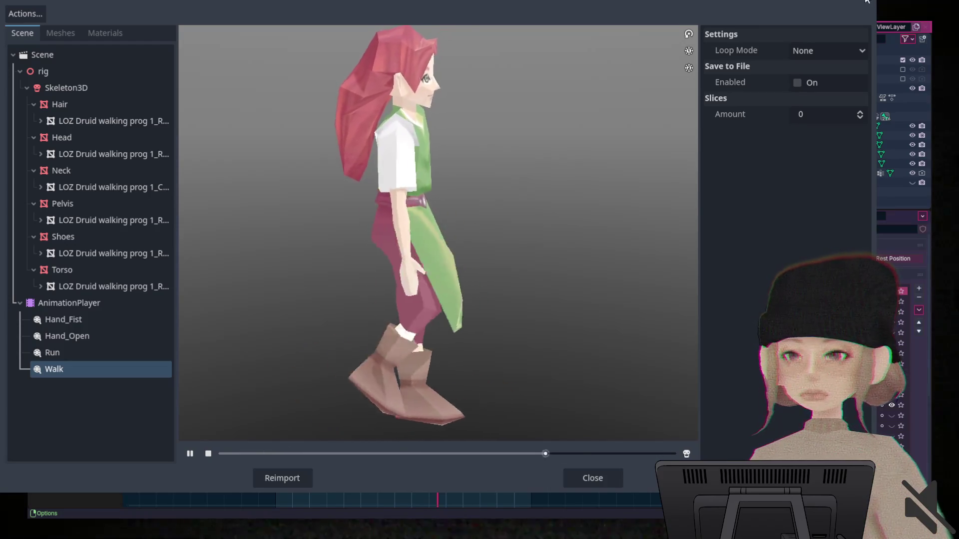
pyautogui.hotkey('alt', 'Tab')
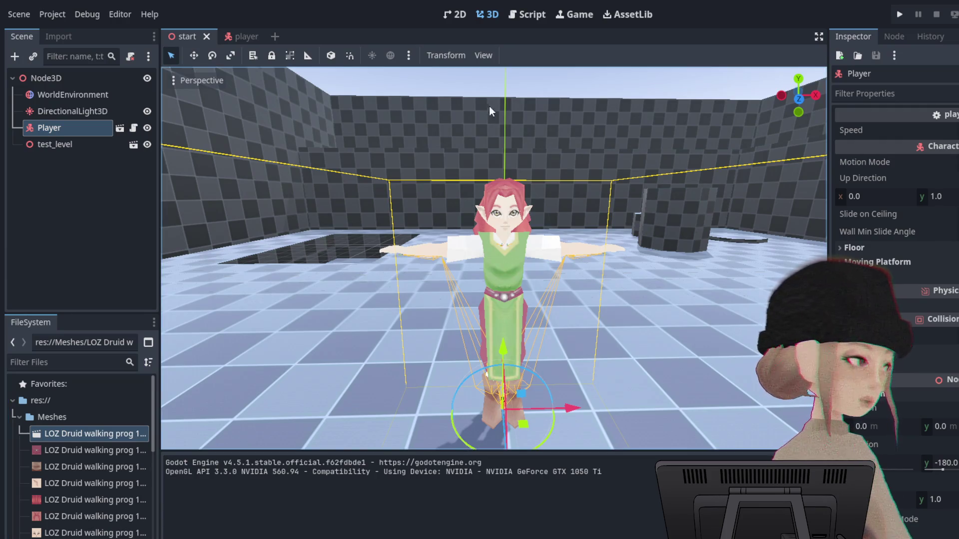
# Switch to the player scene tab and select its AnimationPlayer node.
pyautogui.click(235, 36)
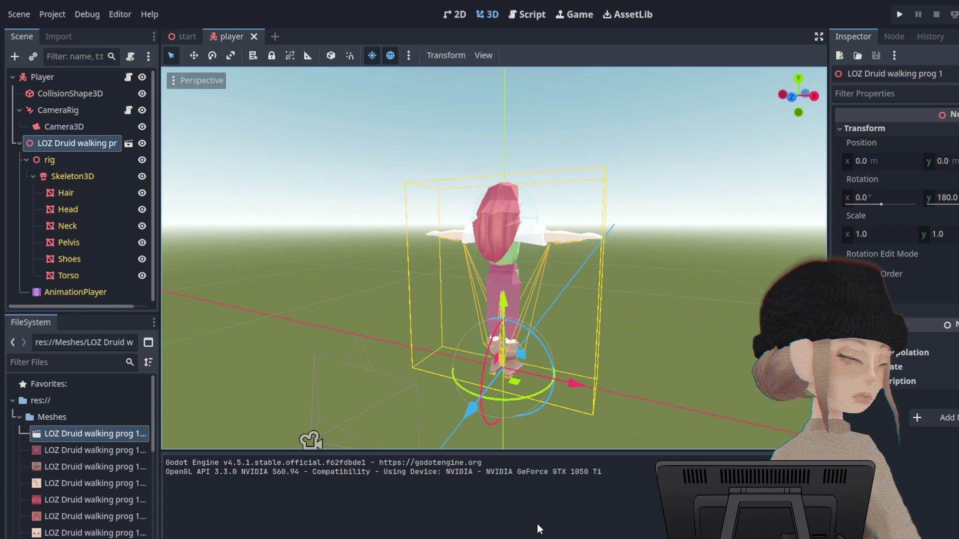
pyautogui.click(75, 292)
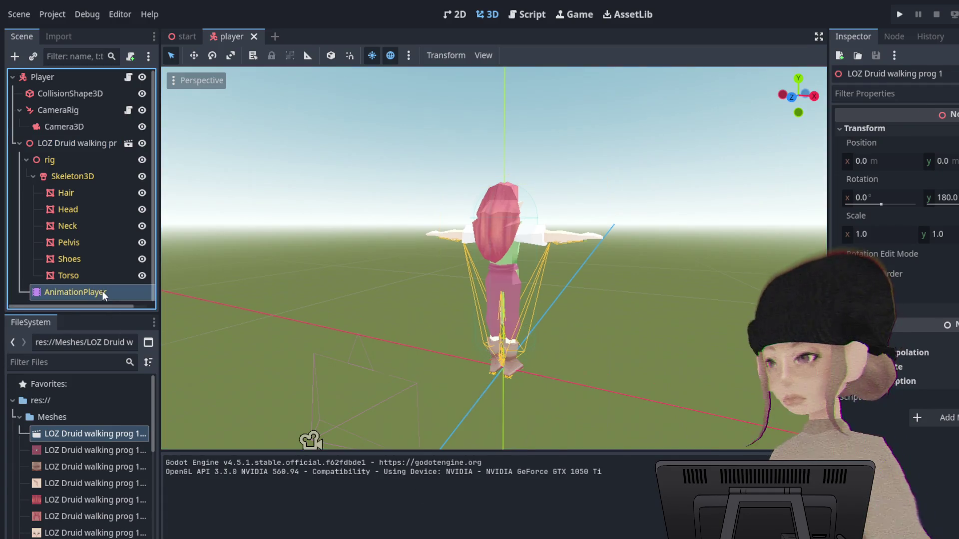
# Choose the Walk animation, set it to autoplay on load, and play it.
pyautogui.moveTo(654, 342); pyautogui.dragTo(424, 349, button='middle')
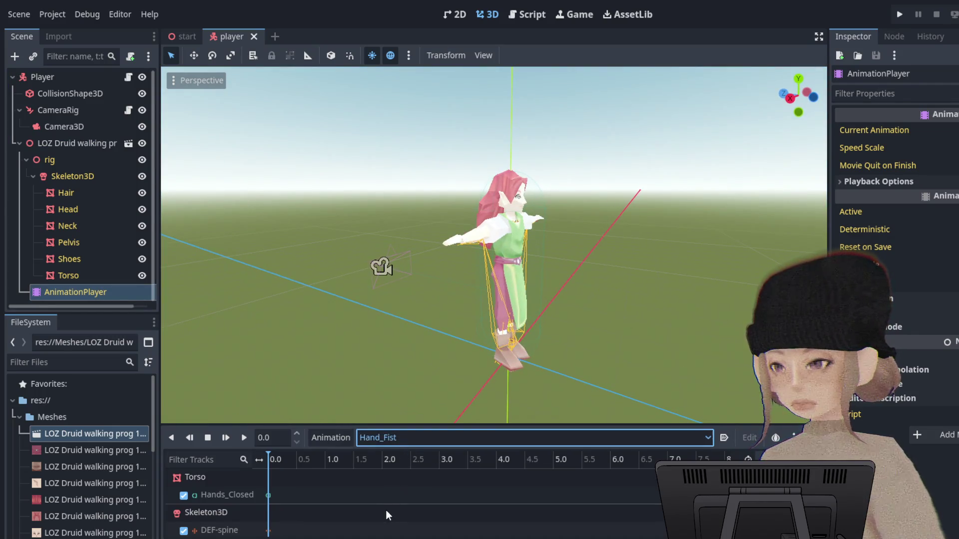
pyautogui.click(409, 509)
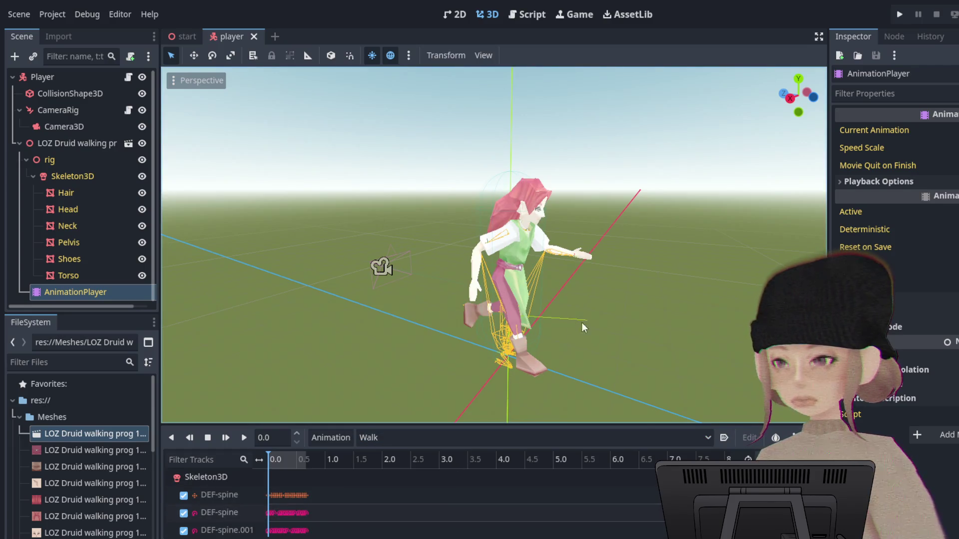
pyautogui.click(723, 438)
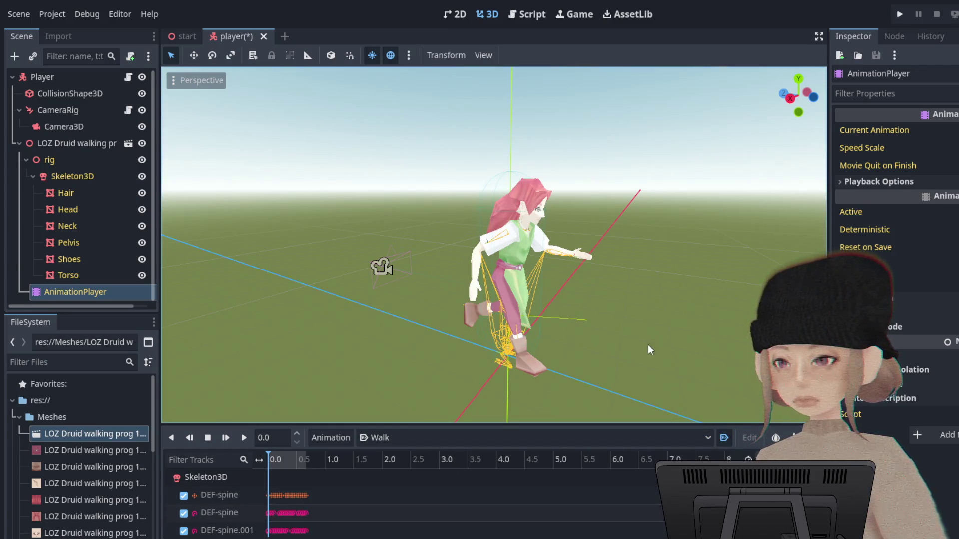
pyautogui.click(244, 438)
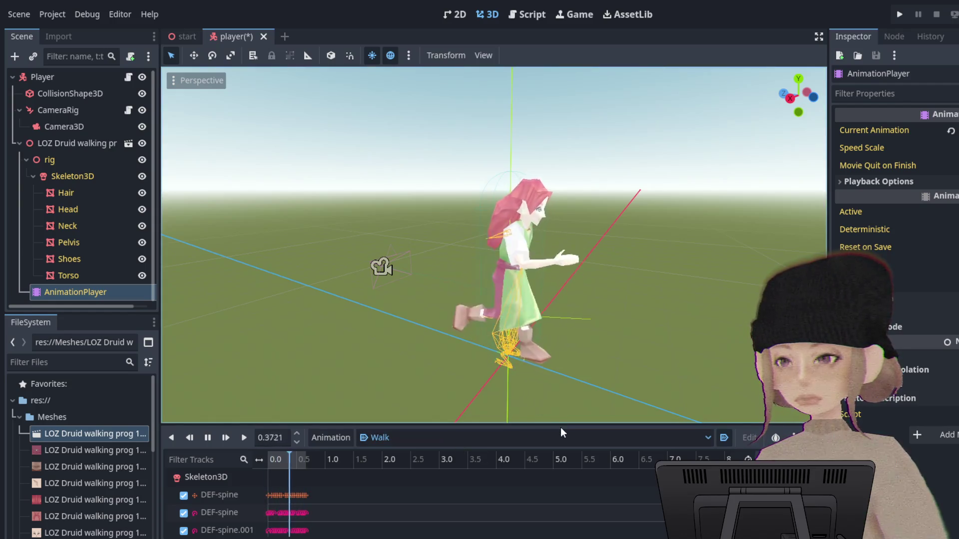
pyautogui.press('g')
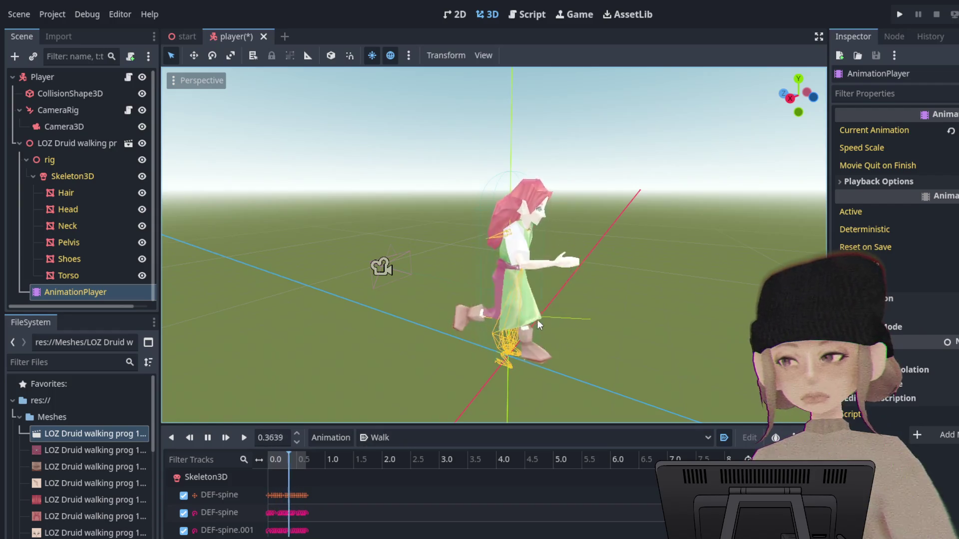
# Preview the Run animation, then switch back to Walk and play it.
pyautogui.click(400, 438)
pyautogui.click(468, 454)
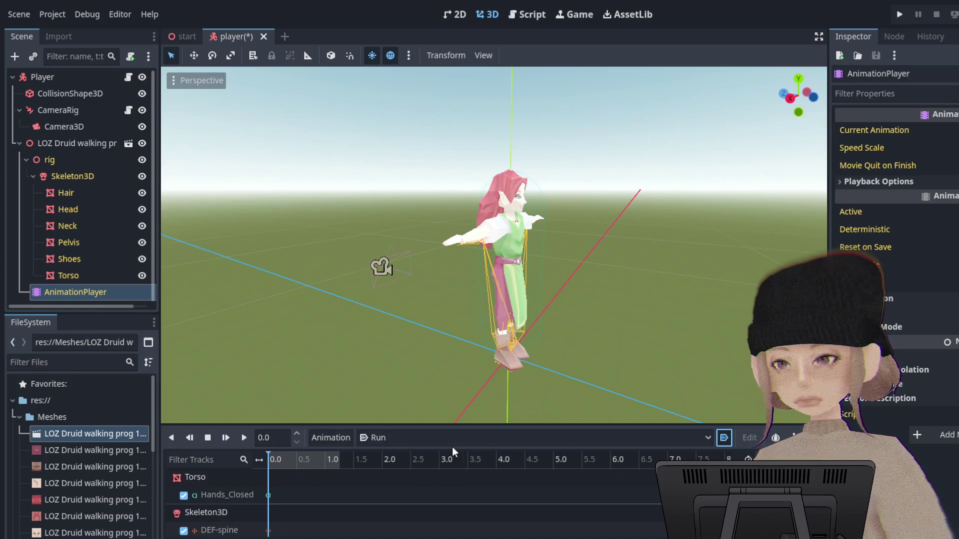
pyautogui.scroll(-2, 392, 520)
pyautogui.scroll(2, 391, 520)
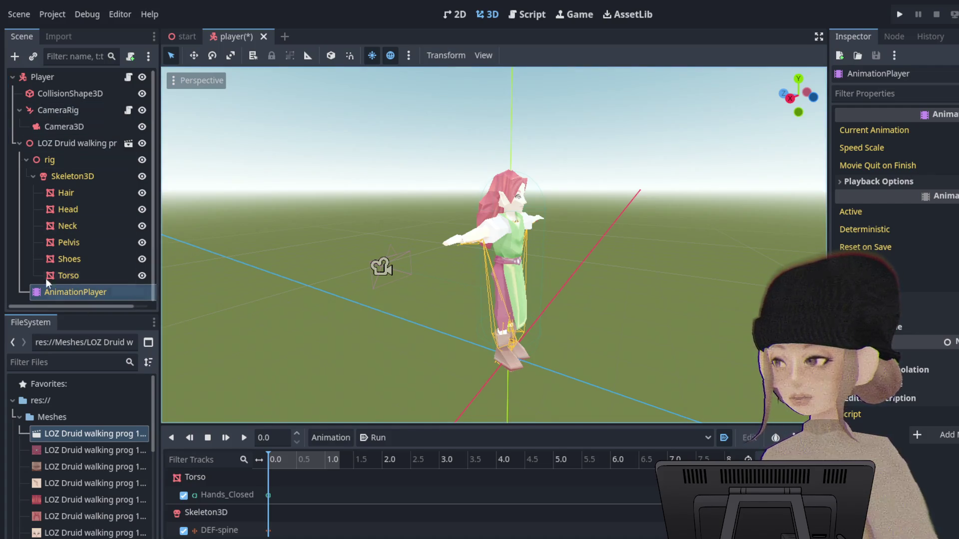
pyautogui.click(75, 435)
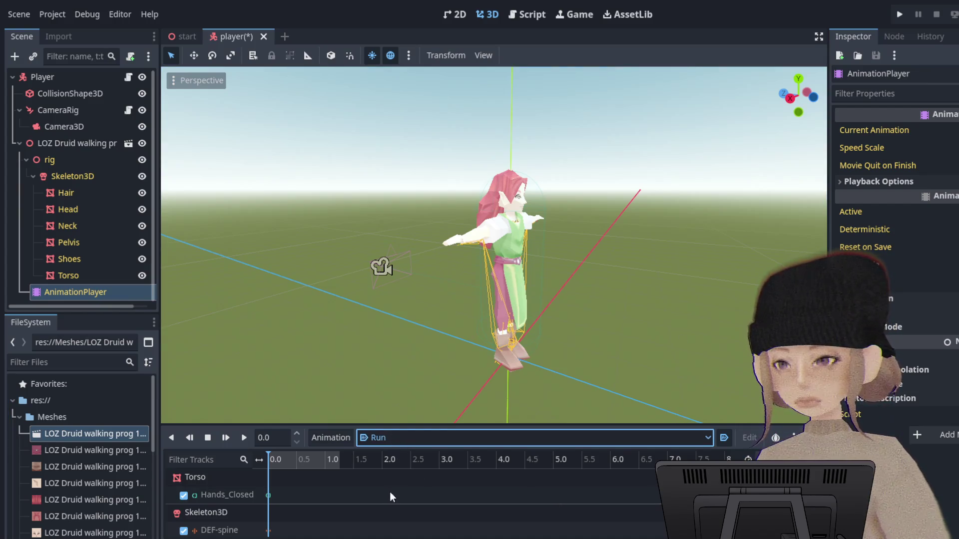
pyautogui.press('Down')
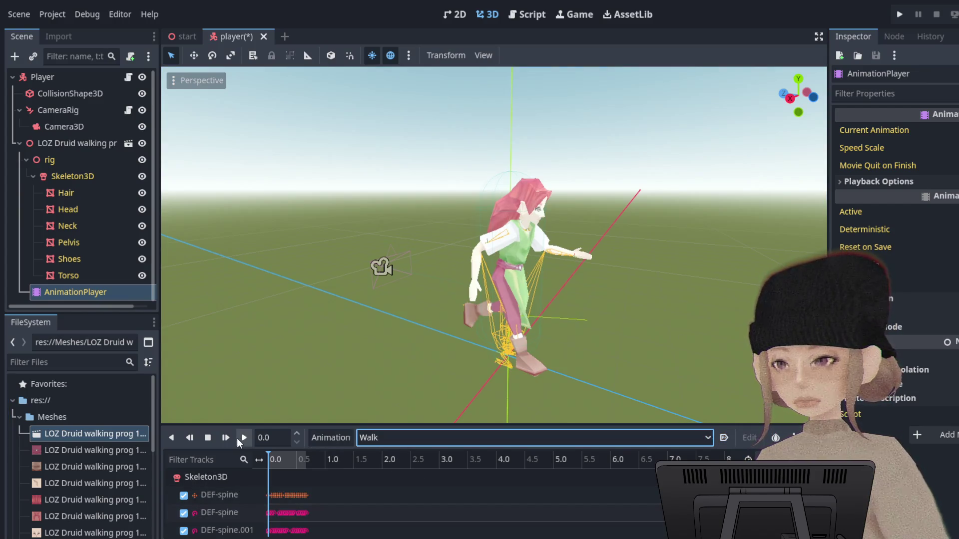
pyautogui.click(238, 438)
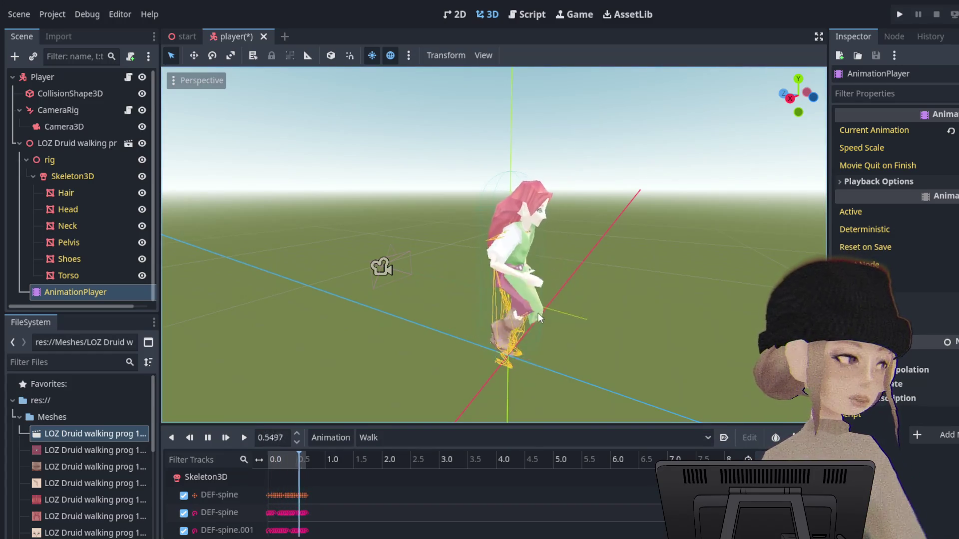
# Toggle between Run and Walk once more to compare them.
pyautogui.scroll(4, 640, 302)
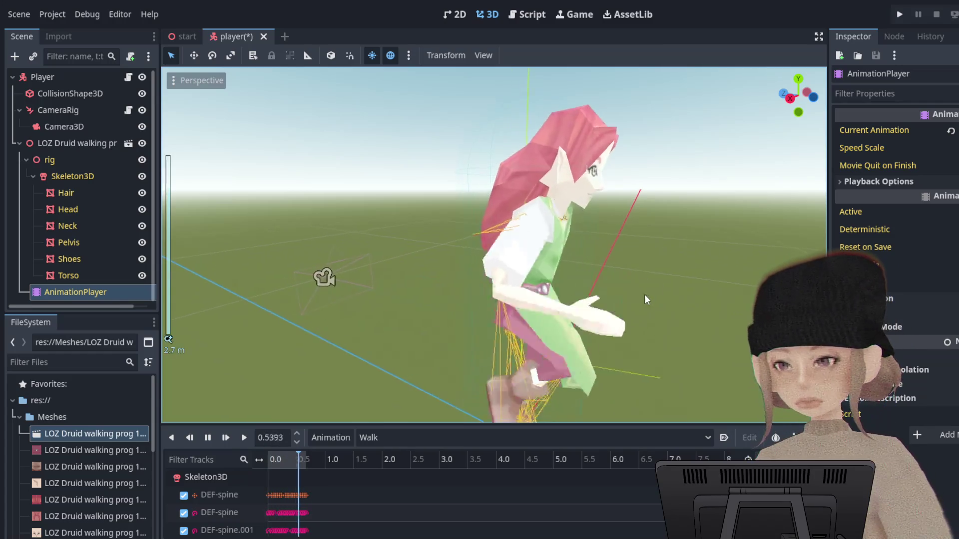
pyautogui.scroll(-5, 650, 295)
pyautogui.click(659, 439)
pyautogui.click(399, 487)
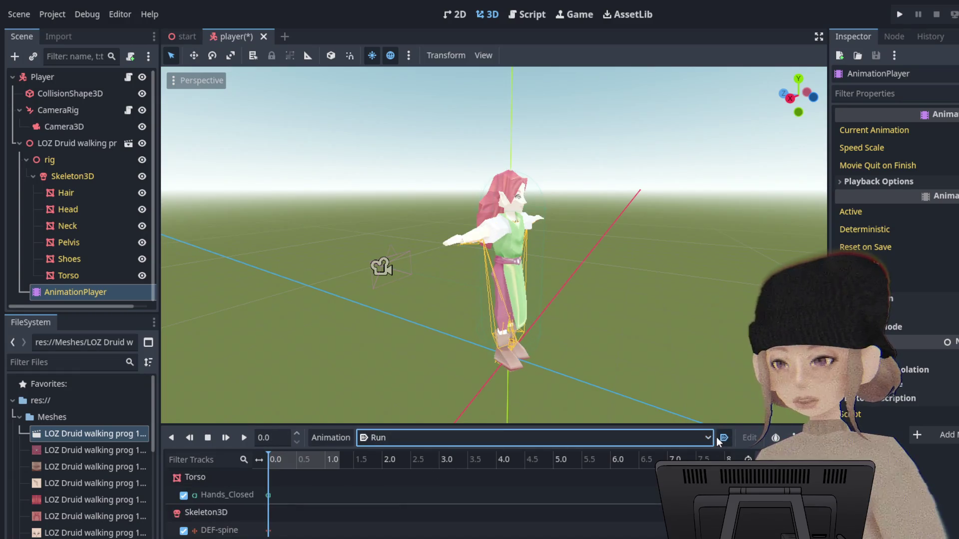
pyautogui.click(574, 436)
pyautogui.click(427, 509)
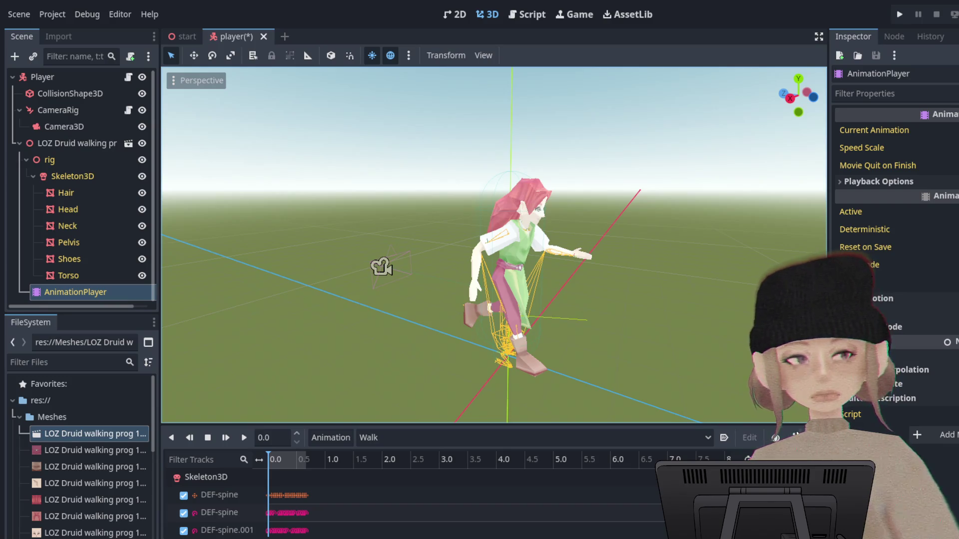
# Look around the elf, then save the player scene and close its tab.
pyautogui.moveTo(699, 299); pyautogui.dragTo(595, 241, button='middle')
pyautogui.scroll(3, 595, 240)
pyautogui.moveTo(650, 281); pyautogui.dragTo(652, 290, button='middle')
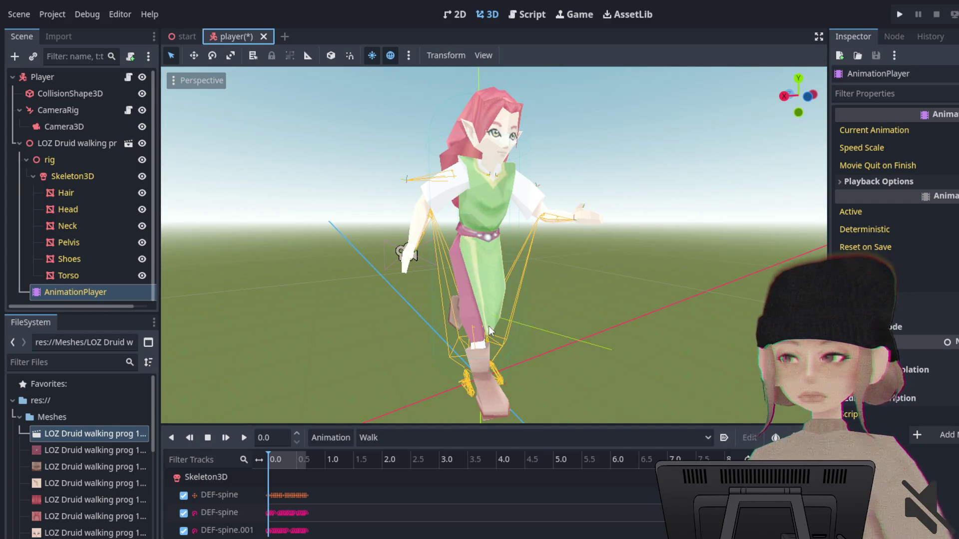
pyautogui.hotkey('ctrl', 's')
pyautogui.click(263, 37)
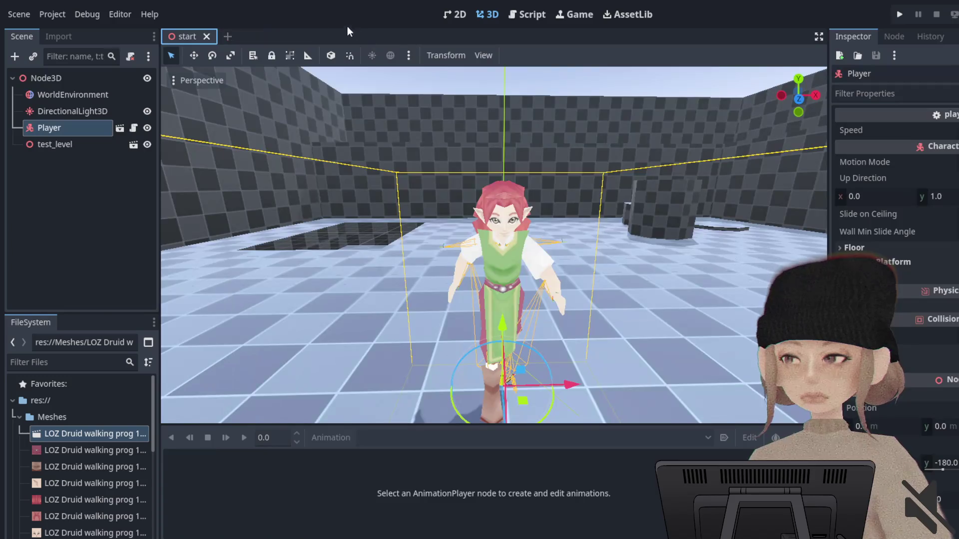
# Select and frame the Player node, then open the animation choice showing Hand_Fist.
pyautogui.click(67, 132)
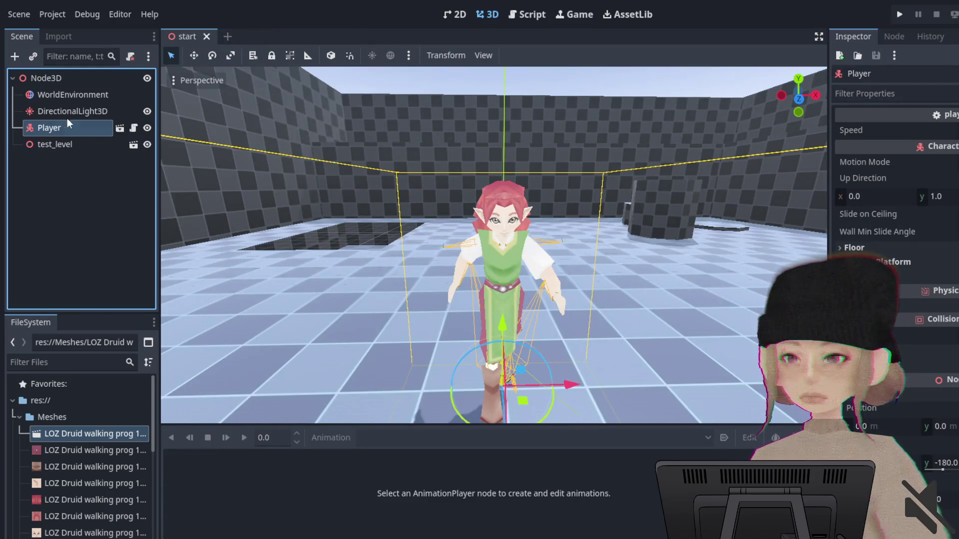
pyautogui.press('f')
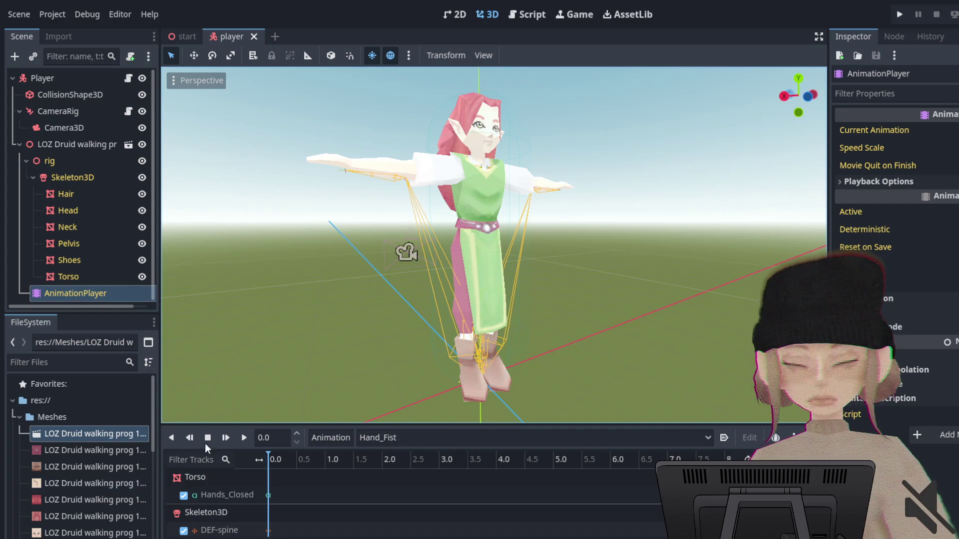
pyautogui.click(398, 441)
# Pick Walk, set it to autoplay on load, then play and stop it.
pyautogui.click(403, 509)
pyautogui.click(723, 438)
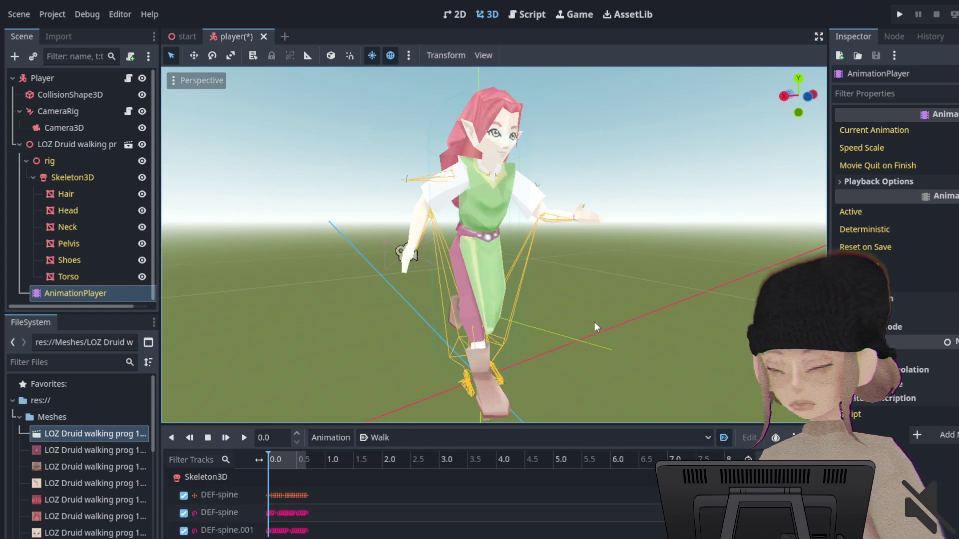
pyautogui.click(244, 437)
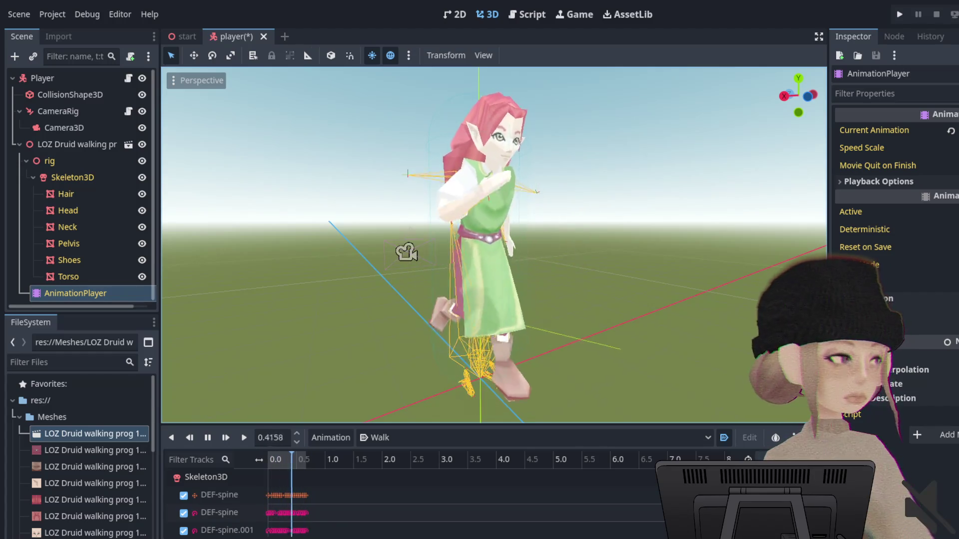
pyautogui.click(725, 438)
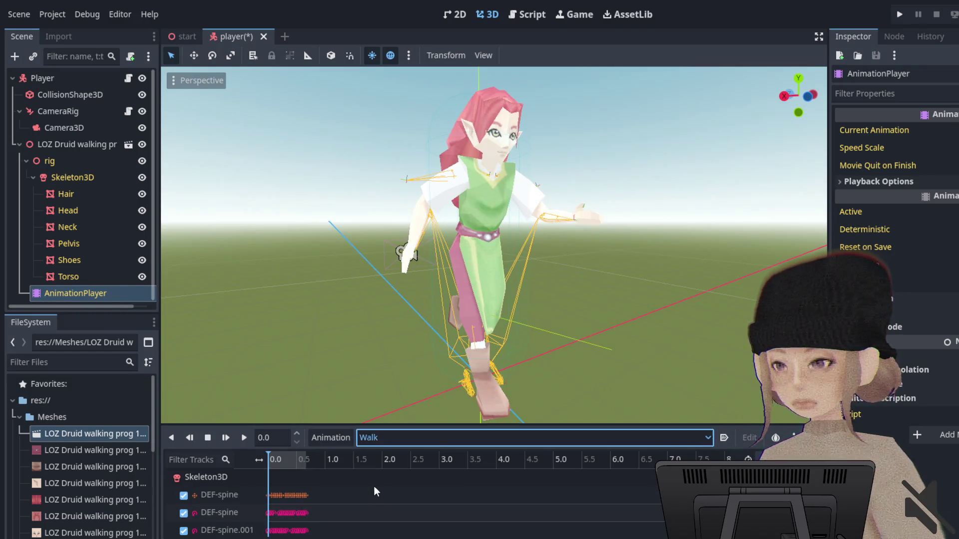
# Play and stop the Run animation, then switch back to Walk.
pyautogui.scroll(1, 383, 437)
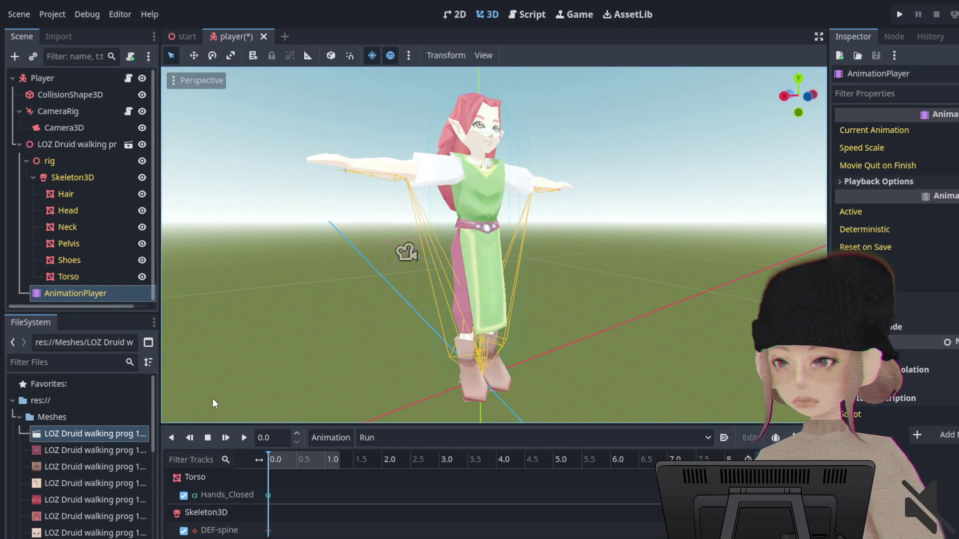
pyautogui.click(242, 438)
pyautogui.click(275, 458)
pyautogui.click(447, 438)
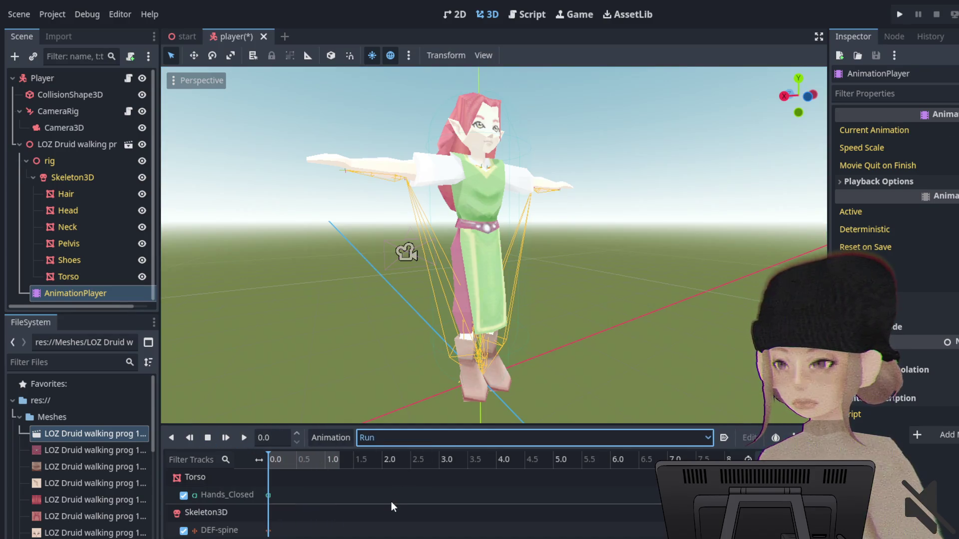
pyautogui.click(391, 502)
pyautogui.click(265, 451)
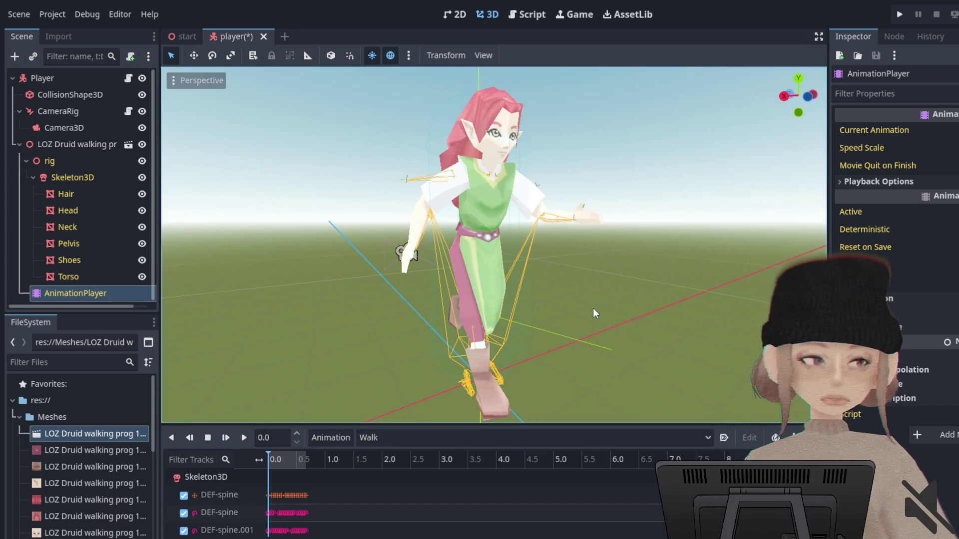
# Select the LOZ Druid walking prog 1 model node.
pyautogui.scroll(-1, 127, 277)
pyautogui.scroll(-1, 328, 512)
pyautogui.scroll(-1, 329, 505)
pyautogui.scroll(2, 334, 500)
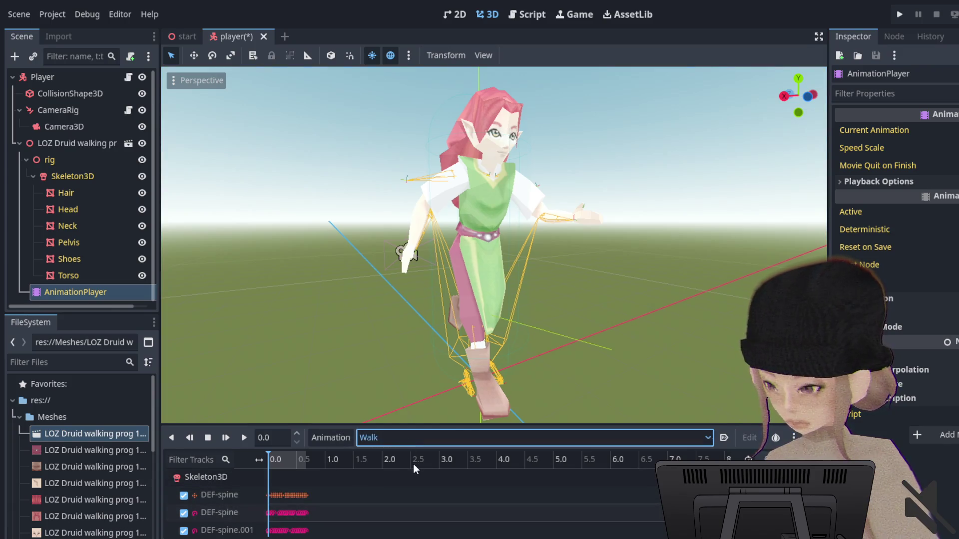
pyautogui.scroll(2, 409, 445)
pyautogui.scroll(-1, 407, 442)
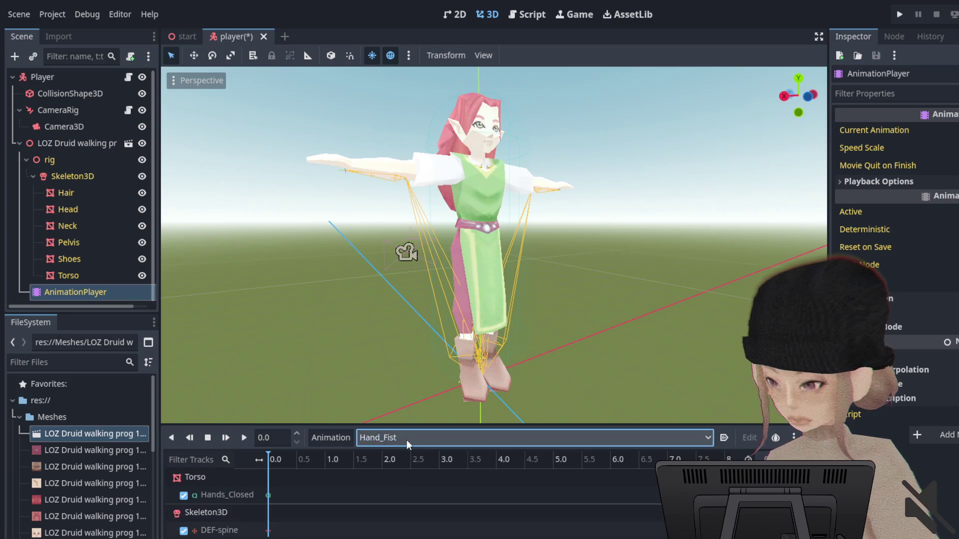
pyautogui.scroll(-1, 394, 441)
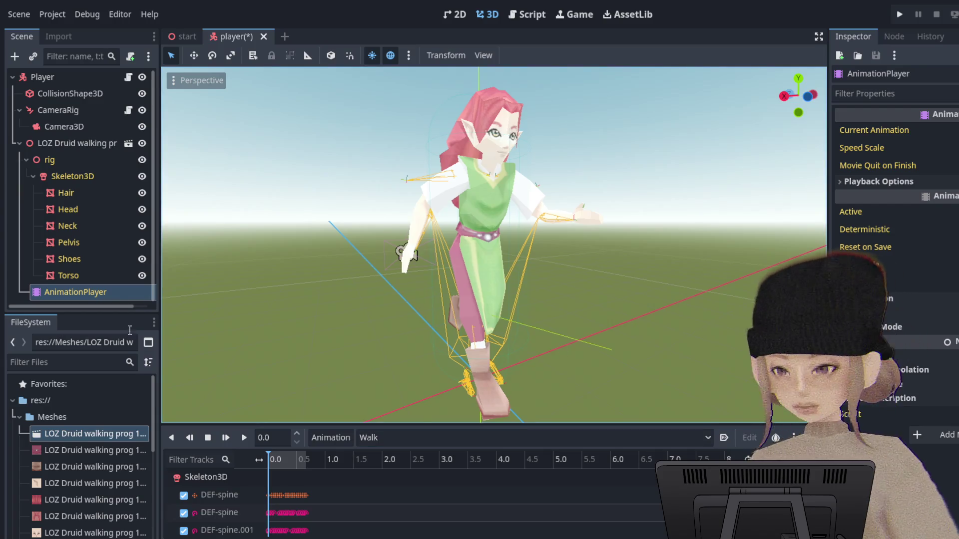
pyautogui.scroll(1, 96, 260)
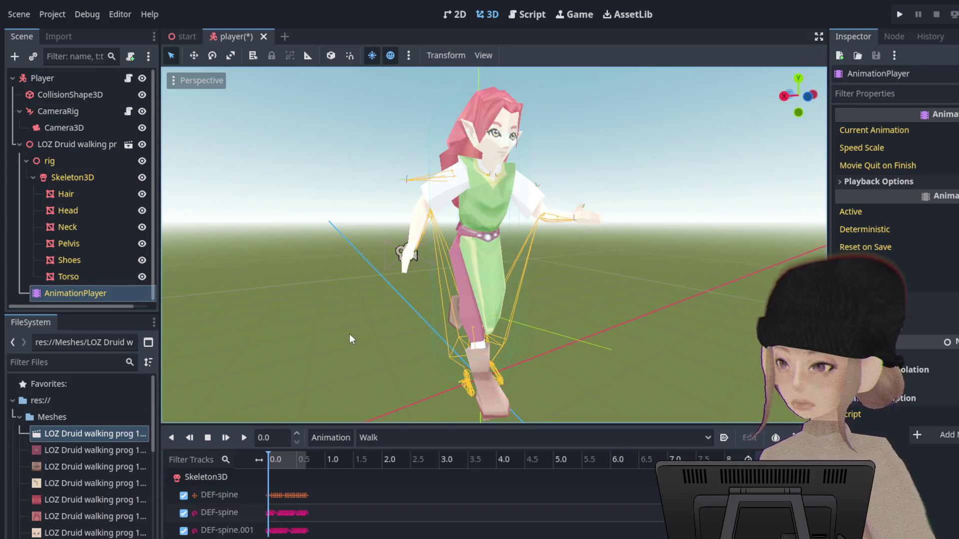
pyautogui.click(75, 144)
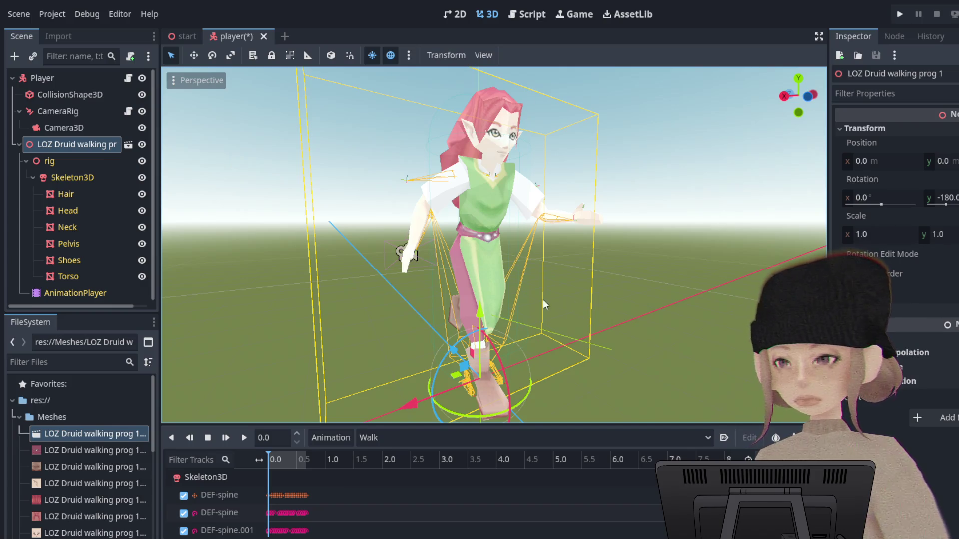
# Re-add the elf model under Player, rotate it 180° on Y, and select the AnimationPlayer.
pyautogui.press('Delete')
pyautogui.moveTo(100, 433)
pyautogui.mouseDown()
pyautogui.moveTo(68, 97)
pyautogui.moveTo(44, 80)
pyautogui.mouseUp()
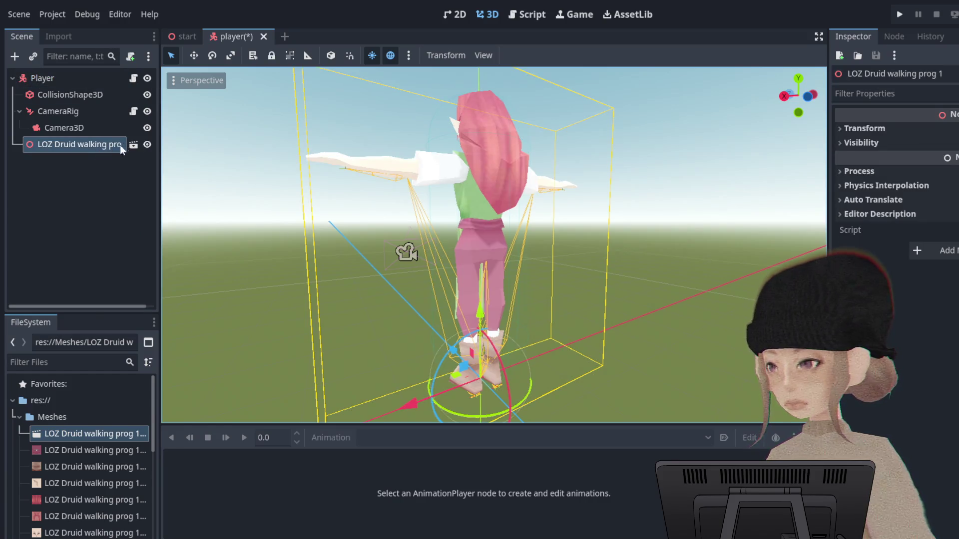
pyautogui.click(864, 128)
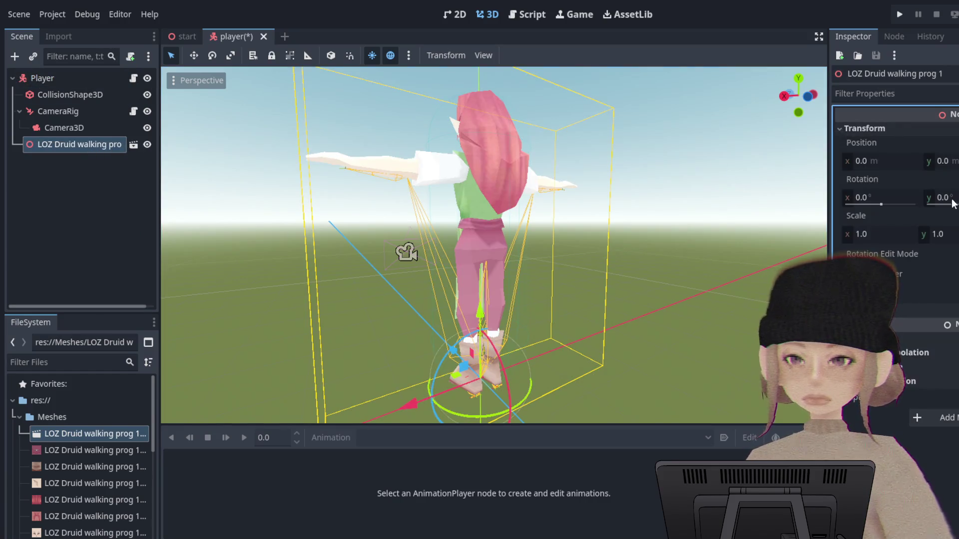
pyautogui.click(942, 198)
pyautogui.write('180')
pyautogui.press('Return')
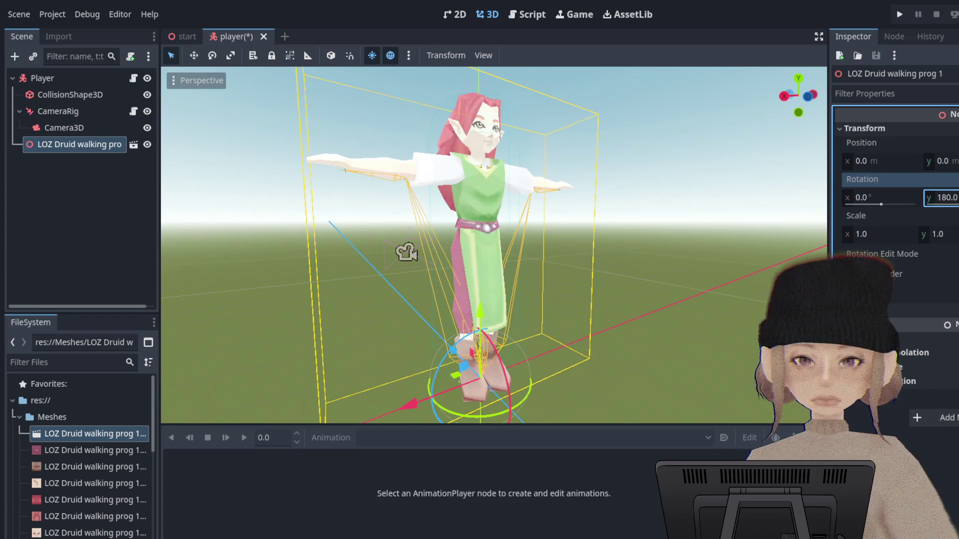
pyautogui.moveTo(318, 196); pyautogui.dragTo(410, 250, button='middle')
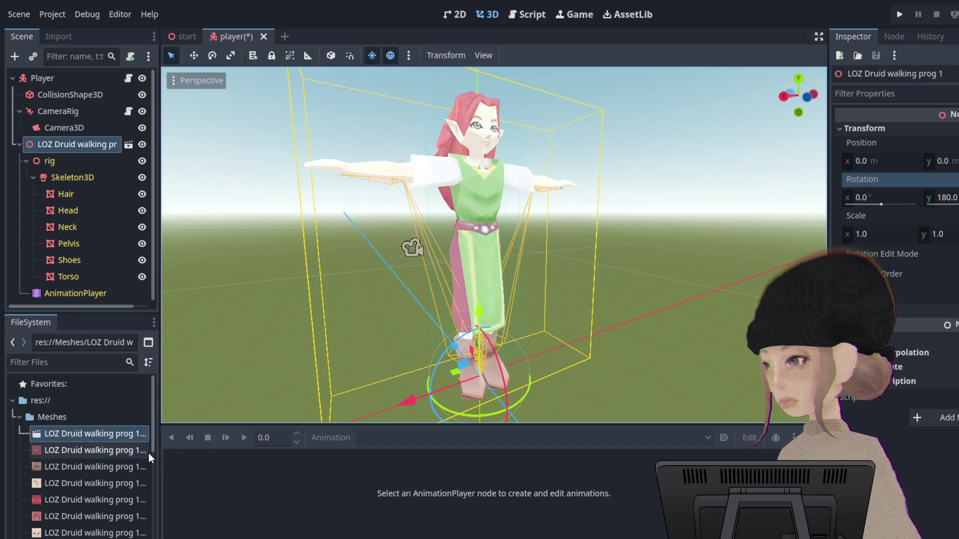
pyautogui.click(85, 293)
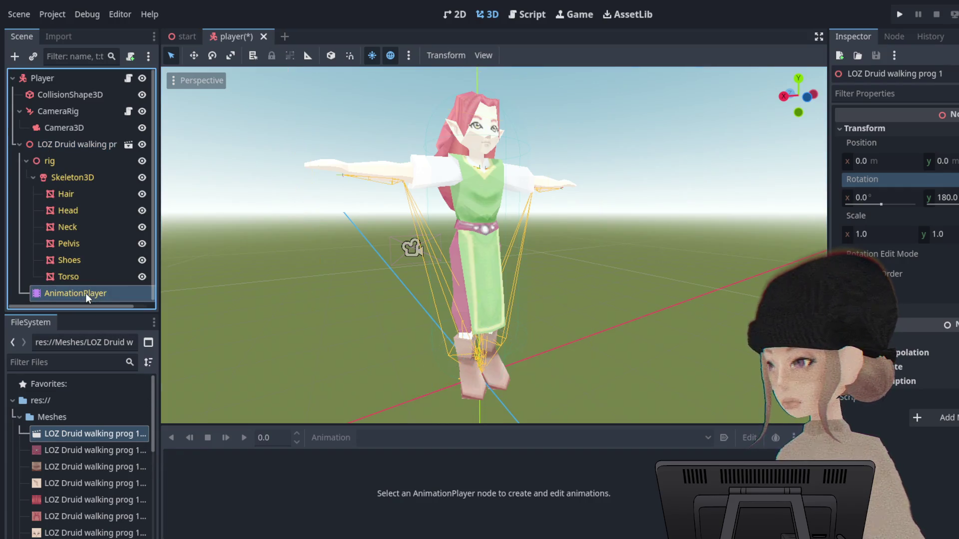
# Load the Walk animation from the AnimationPlayer's animation list.
pyautogui.click(424, 440)
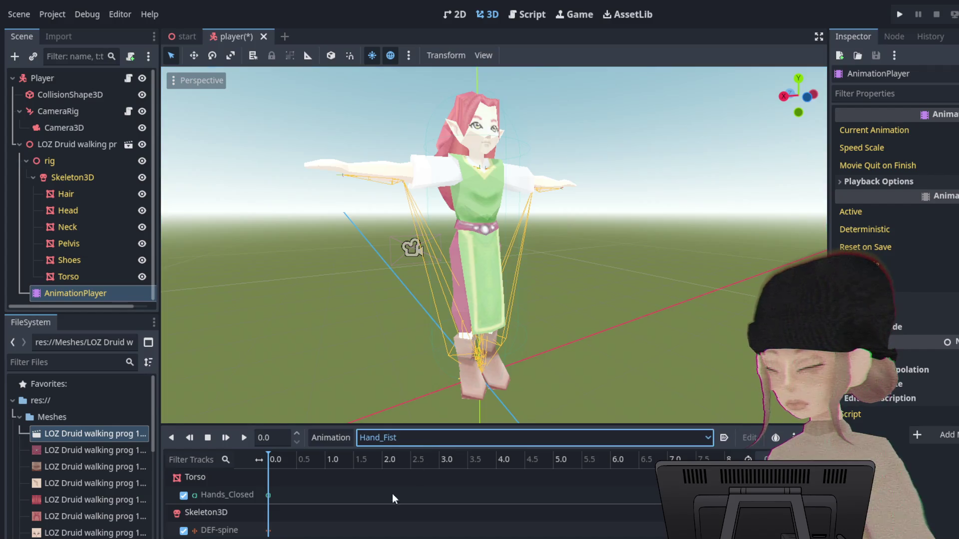
pyautogui.click(386, 501)
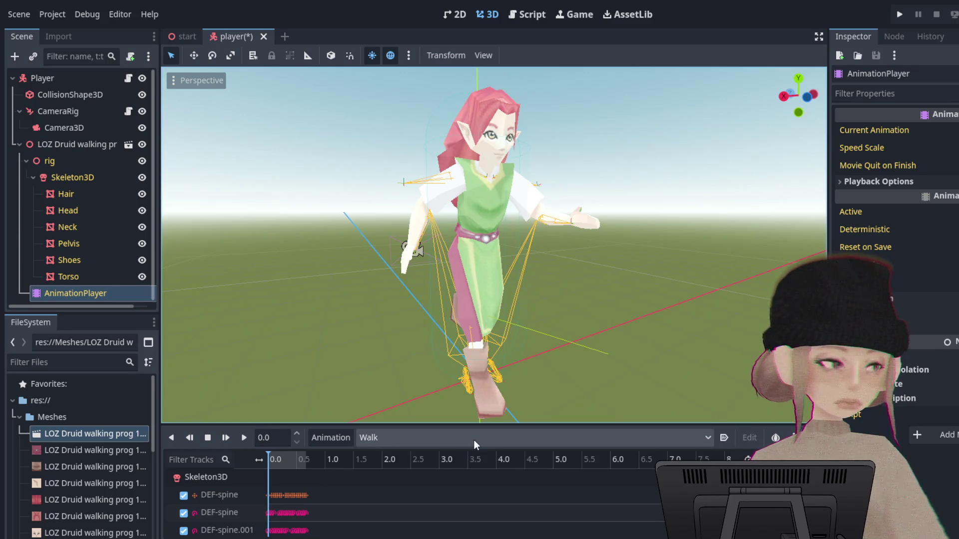
pyautogui.click(454, 435)
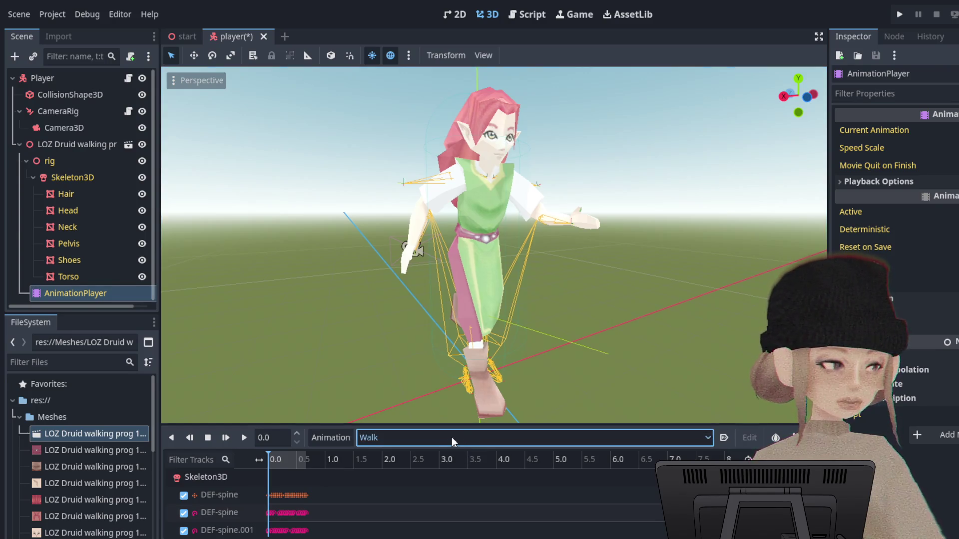
pyautogui.click(328, 433)
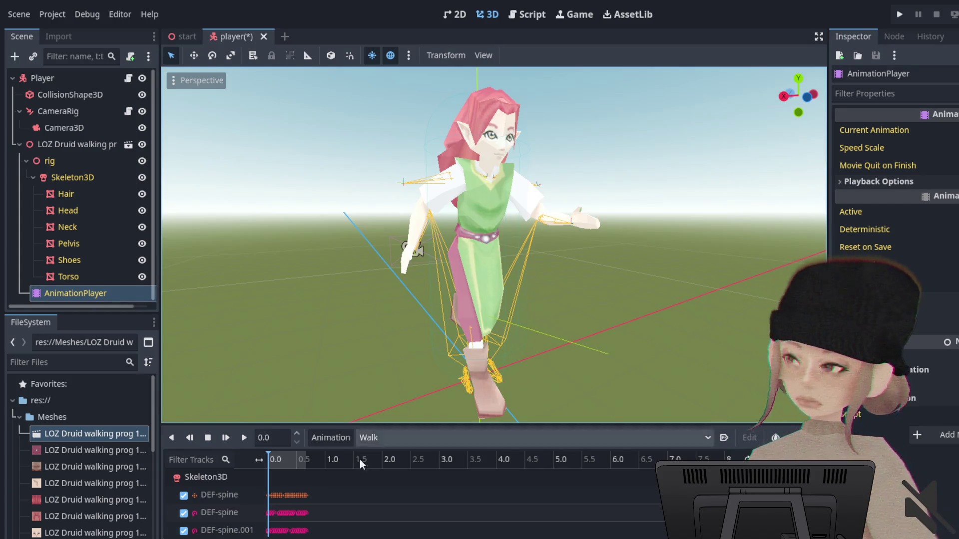
# Reimport the LOZ elf model file from the FileSystem dock.
pyautogui.click(103, 433)
pyautogui.doubleClick(112, 431)
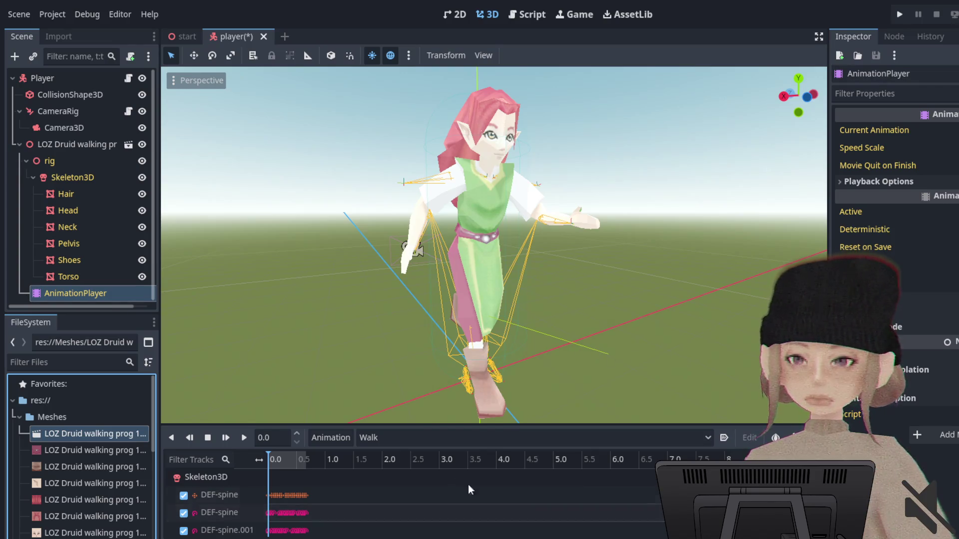
pyautogui.click(396, 438)
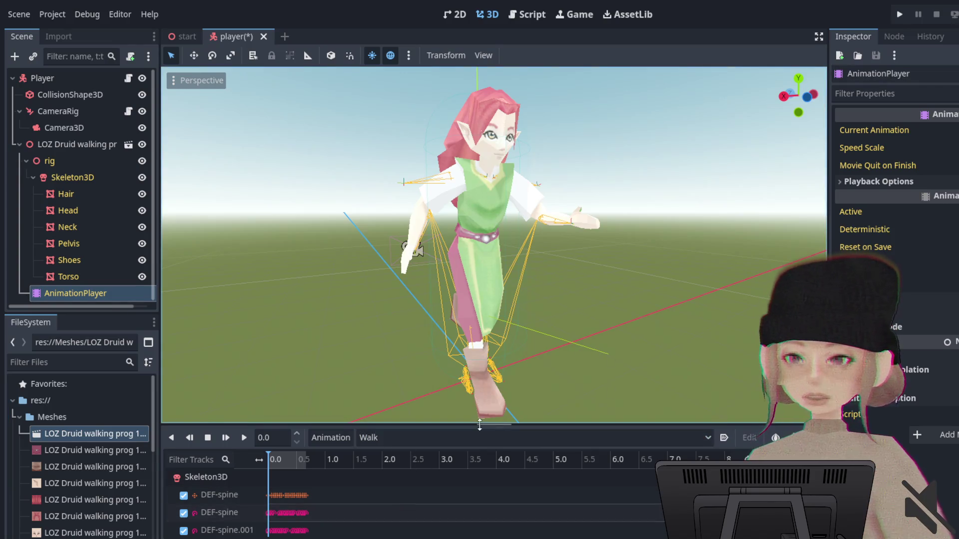
# Flip the animation to Run and back to Walk, save, and go to the start scene.
pyautogui.press('Up')
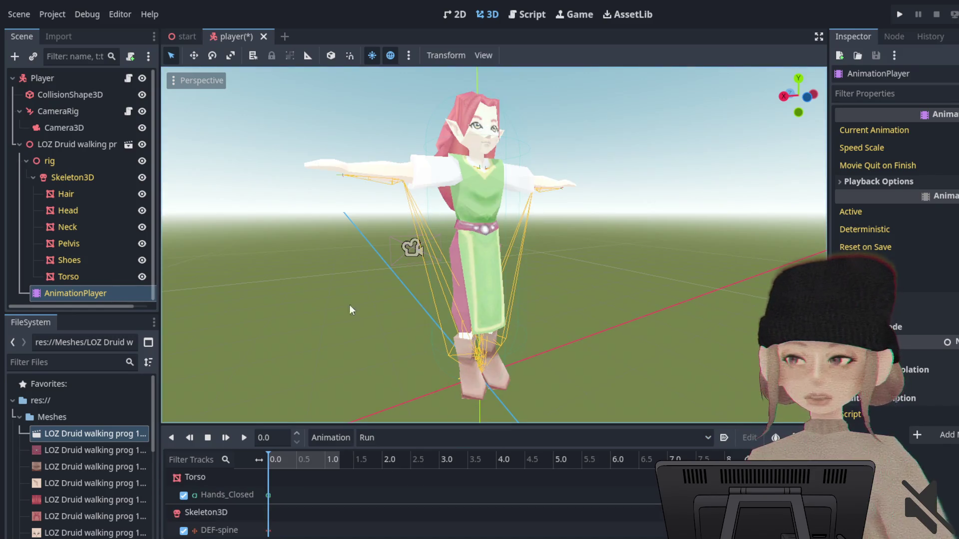
pyautogui.press('Down')
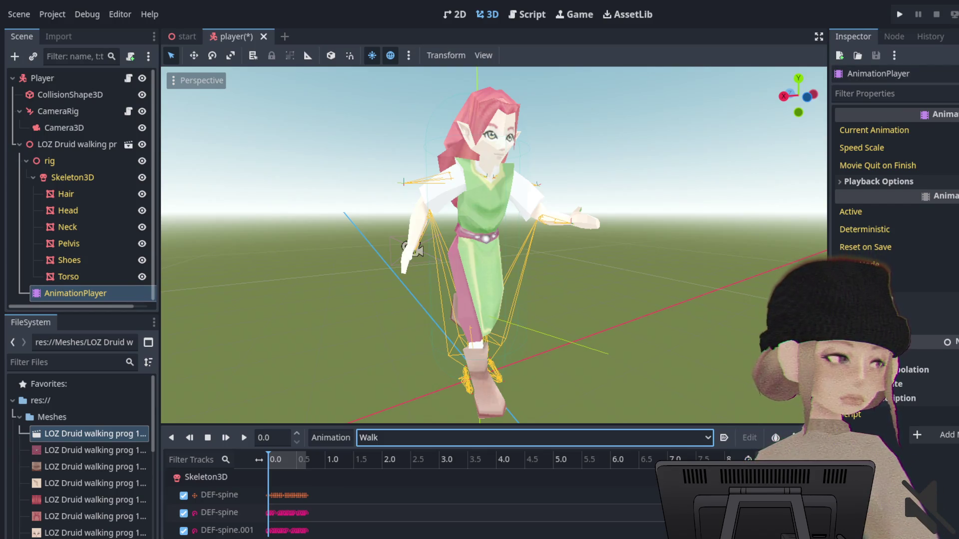
pyautogui.hotkey('ctrl', 's')
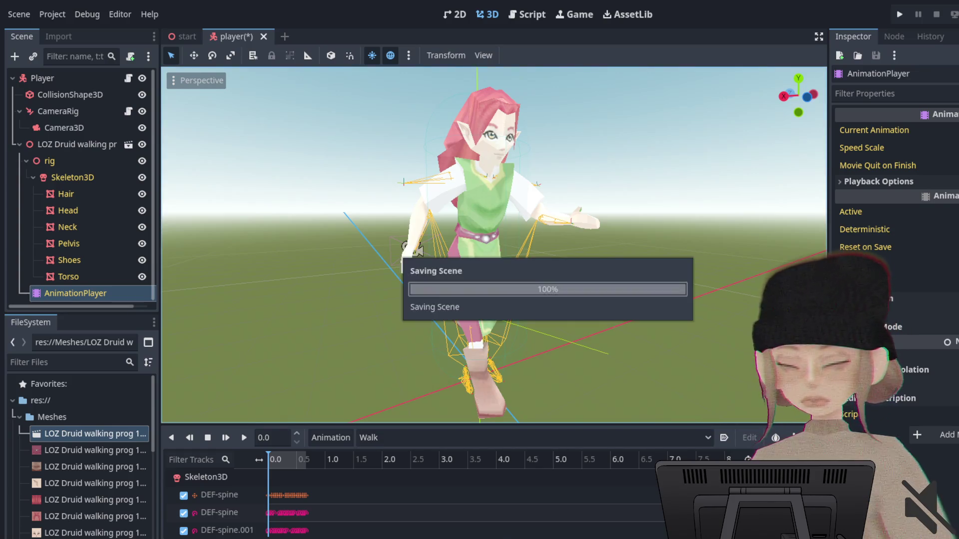
pyautogui.click(186, 36)
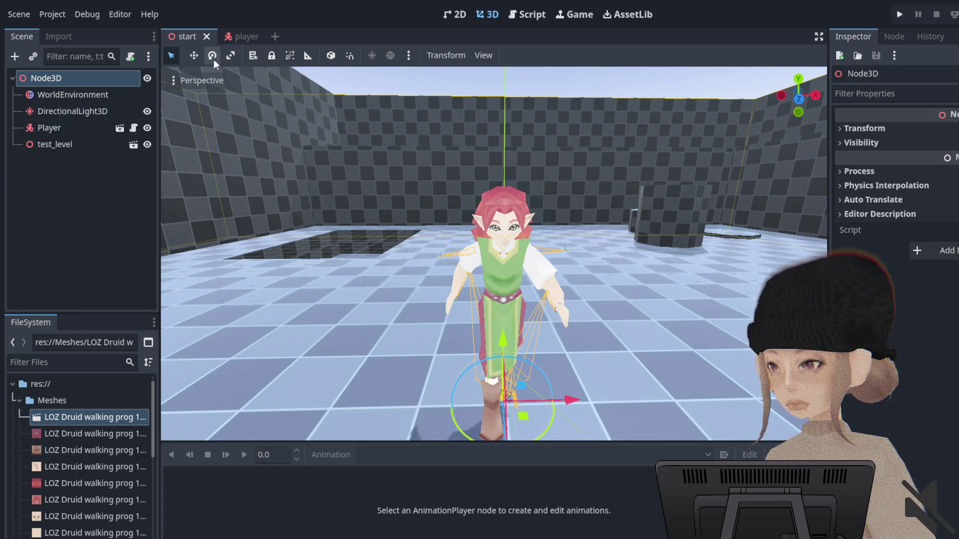
# In the player scene's AnimationPlayer, change the animation from Hand_Fist to Walk.
pyautogui.click(247, 37)
pyautogui.click(89, 294)
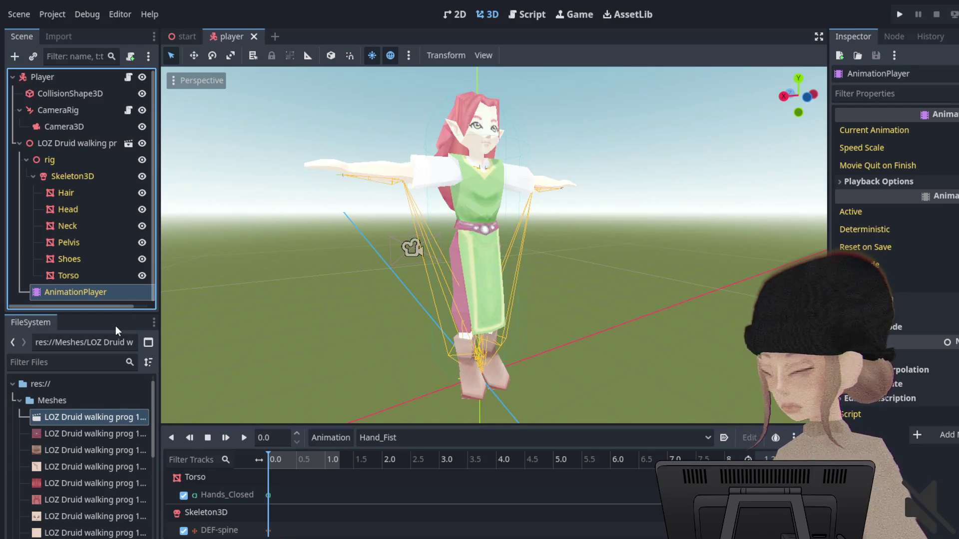
pyautogui.click(457, 439)
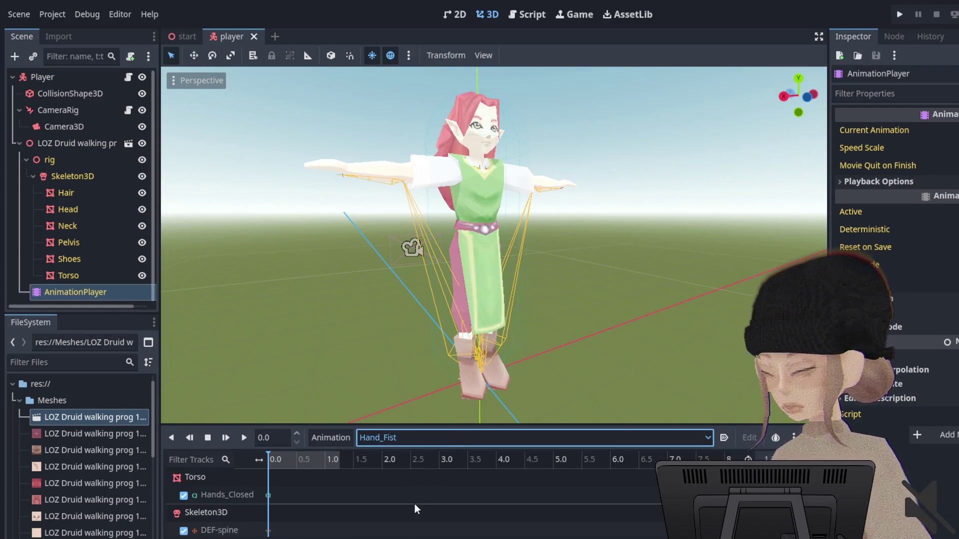
pyautogui.press('Down')
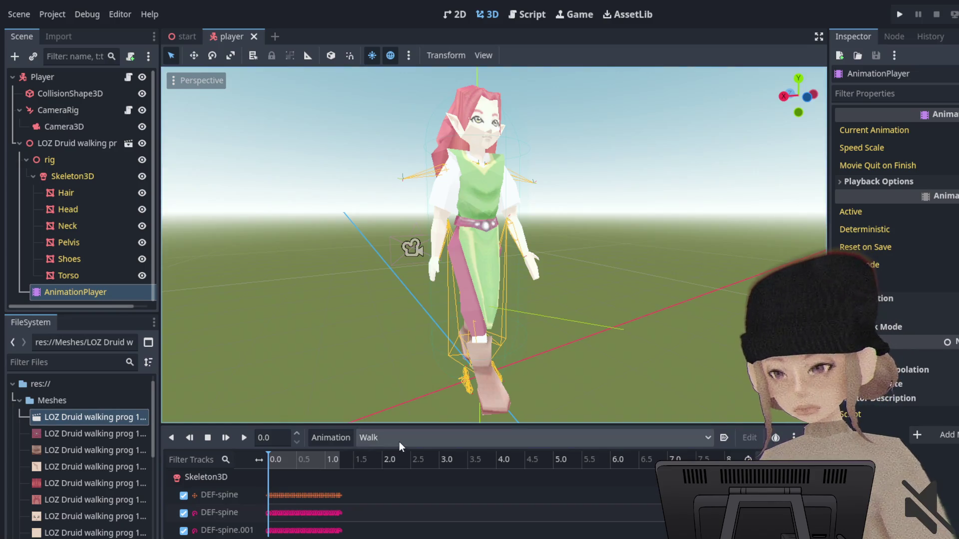
# Set Walk to autoplay on load and play it, viewing the elf from the side.
pyautogui.click(723, 438)
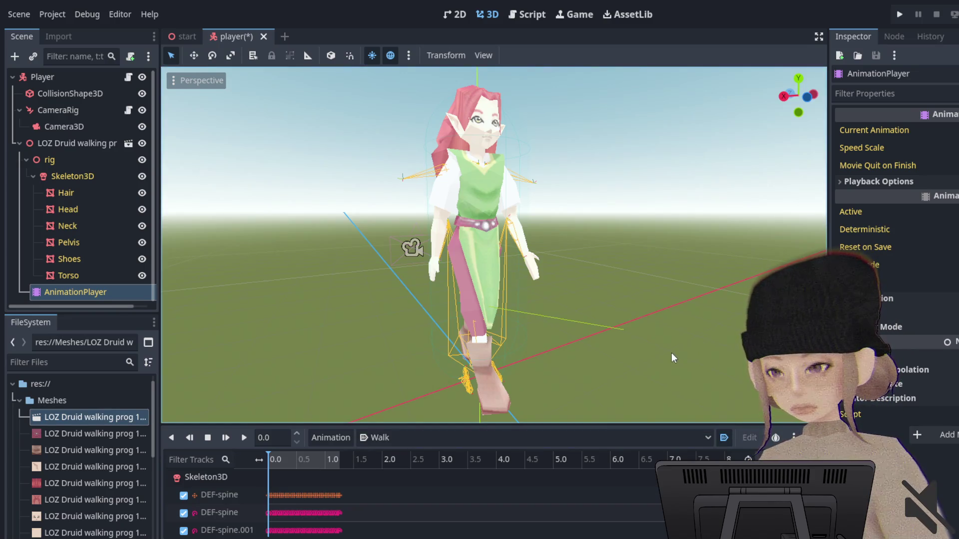
pyautogui.click(244, 438)
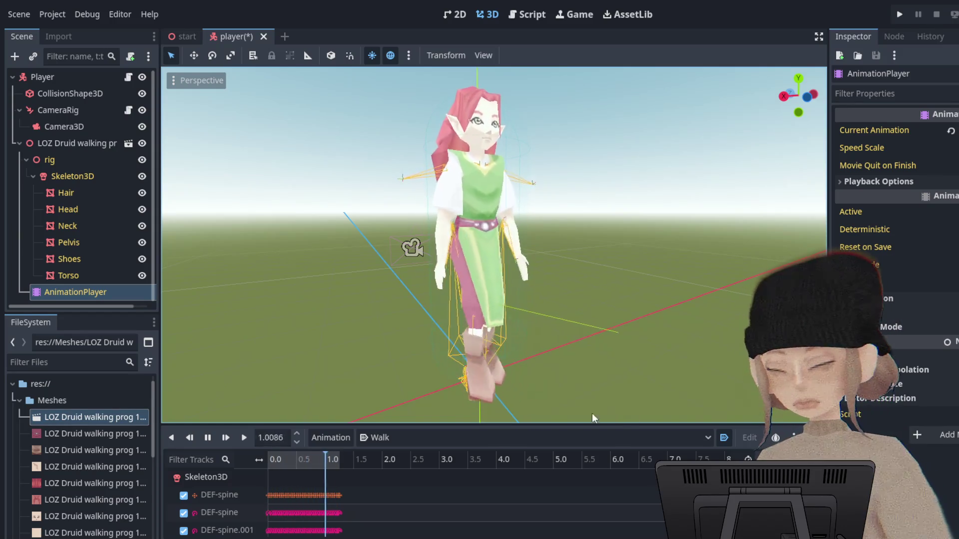
pyautogui.moveTo(599, 196); pyautogui.dragTo(651, 220, button='middle')
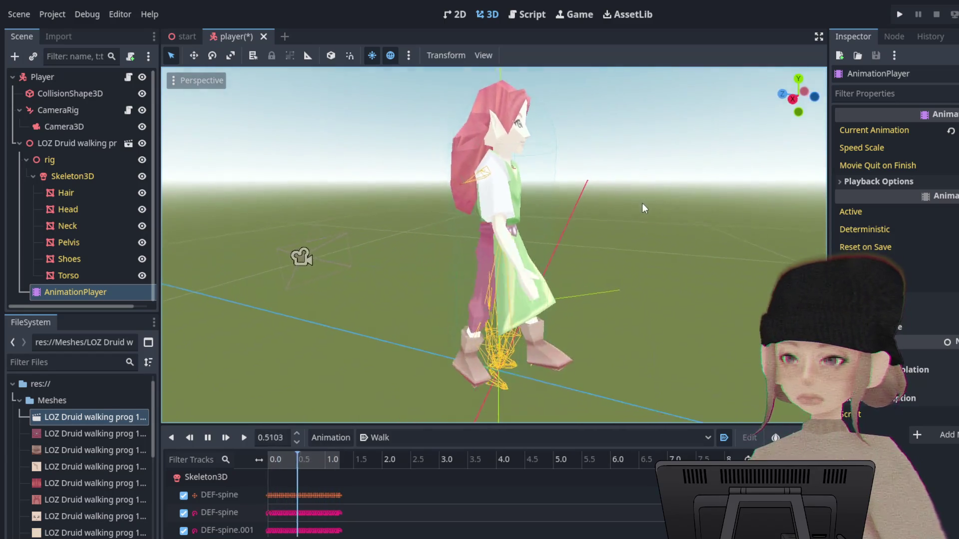
# Orbit and zoom in on the elf's head and hair during Walk playback.
pyautogui.scroll(3, 649, 219)
pyautogui.scroll(-2, 636, 233)
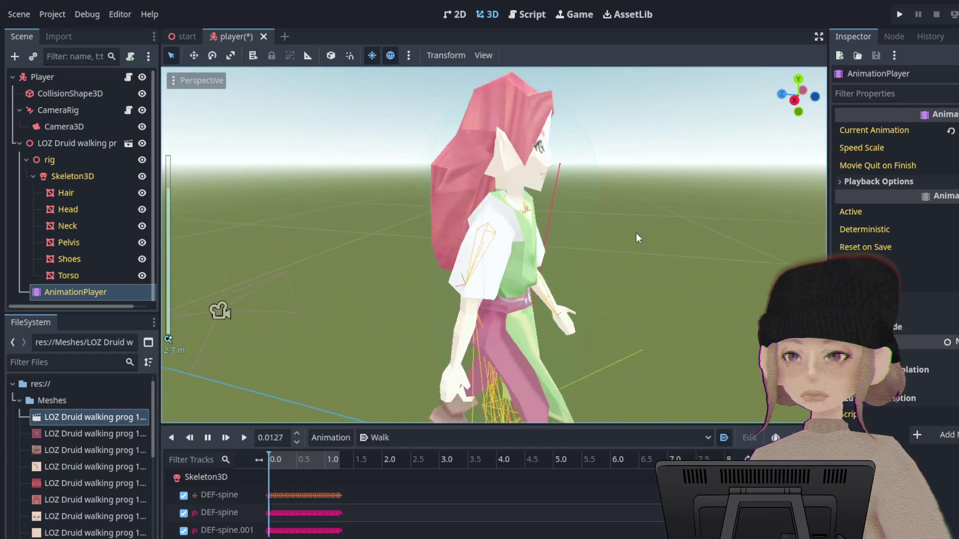
pyautogui.moveTo(619, 277); pyautogui.dragTo(621, 254, button='middle')
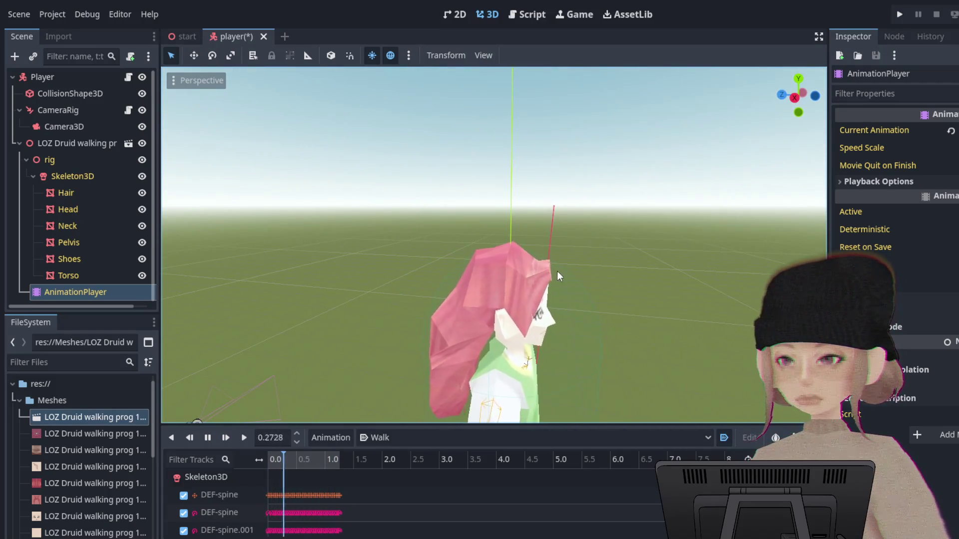
pyautogui.scroll(3, 563, 284)
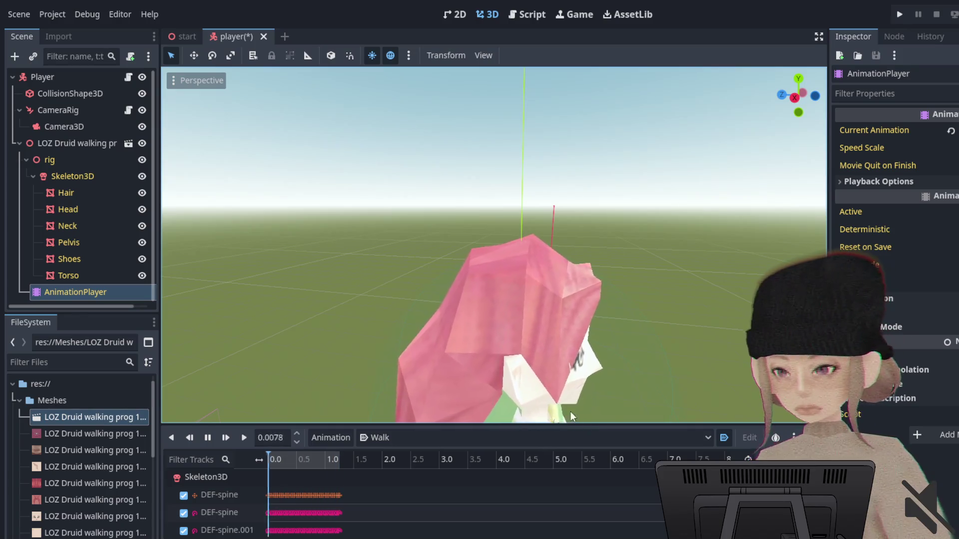
pyautogui.scroll(6, 671, 342)
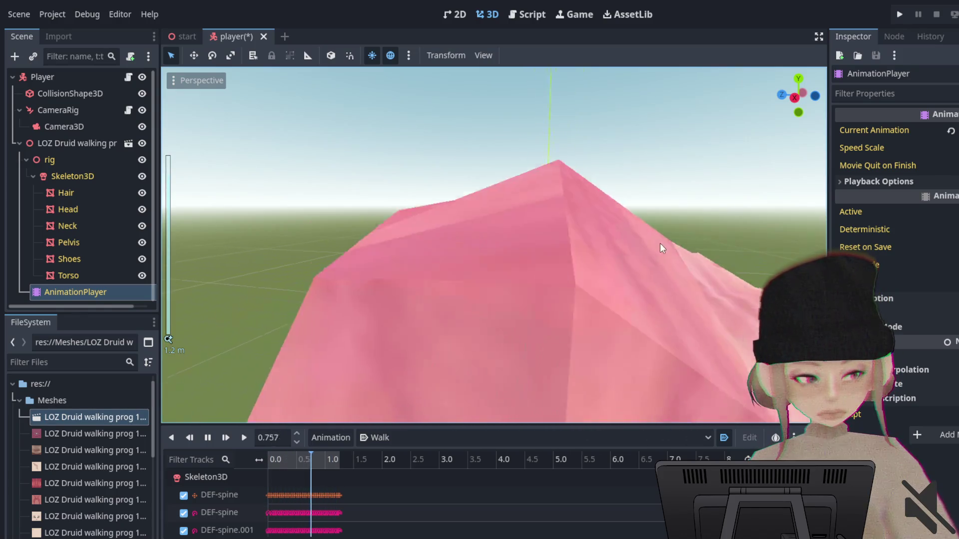
pyautogui.scroll(-2, 634, 222)
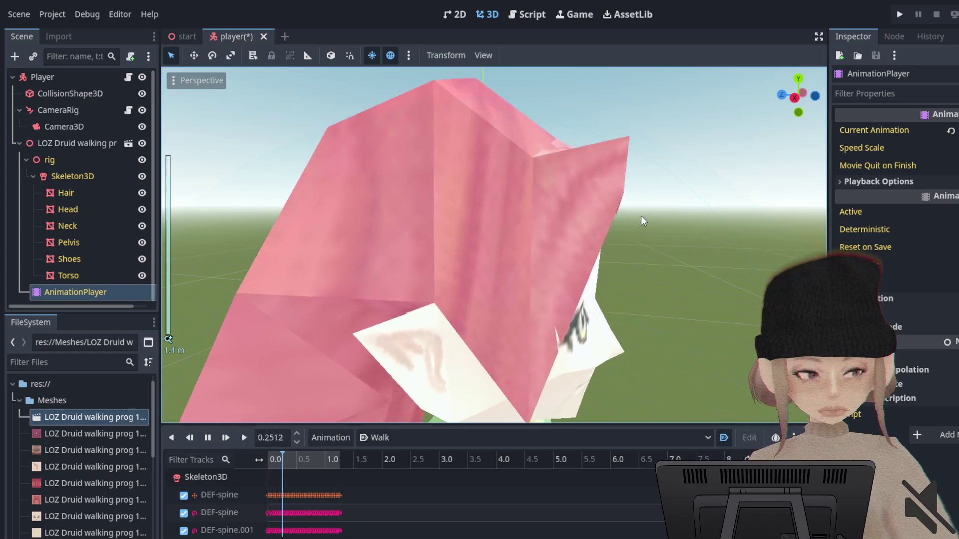
pyautogui.moveTo(642, 216); pyautogui.dragTo(580, 202, button='middle')
pyautogui.scroll(3, 484, 198)
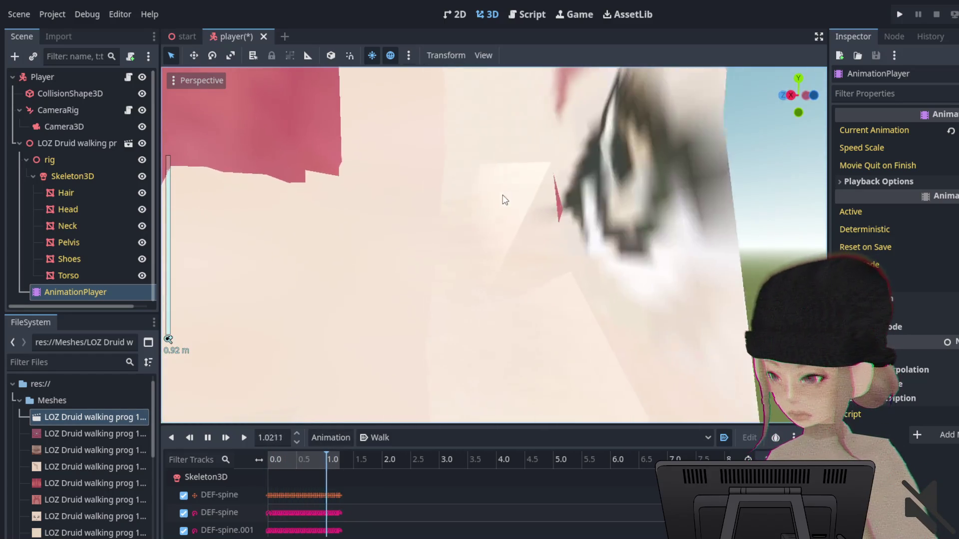
pyautogui.moveTo(504, 199); pyautogui.dragTo(553, 209, button='middle')
pyautogui.scroll(-5, 586, 208)
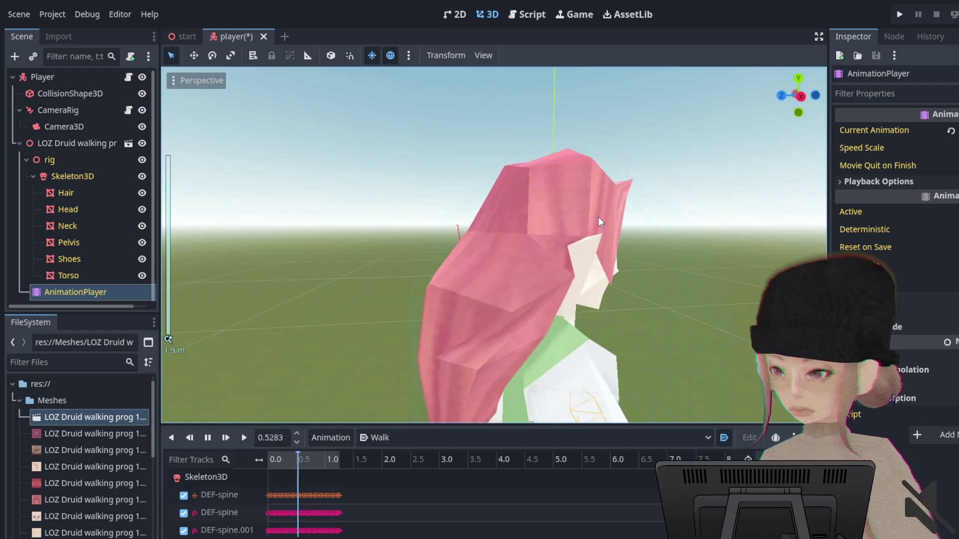
pyautogui.moveTo(633, 250)
pyautogui.mouseDown(button='middle')
pyautogui.moveTo(605, 247)
pyautogui.moveTo(610, 224)
pyautogui.mouseUp(button='middle')
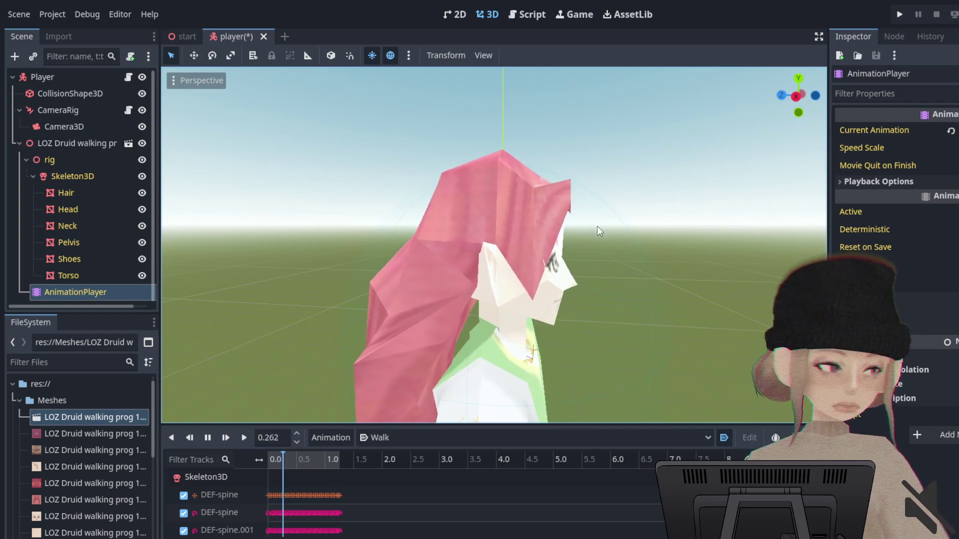
pyautogui.scroll(-3, 542, 262)
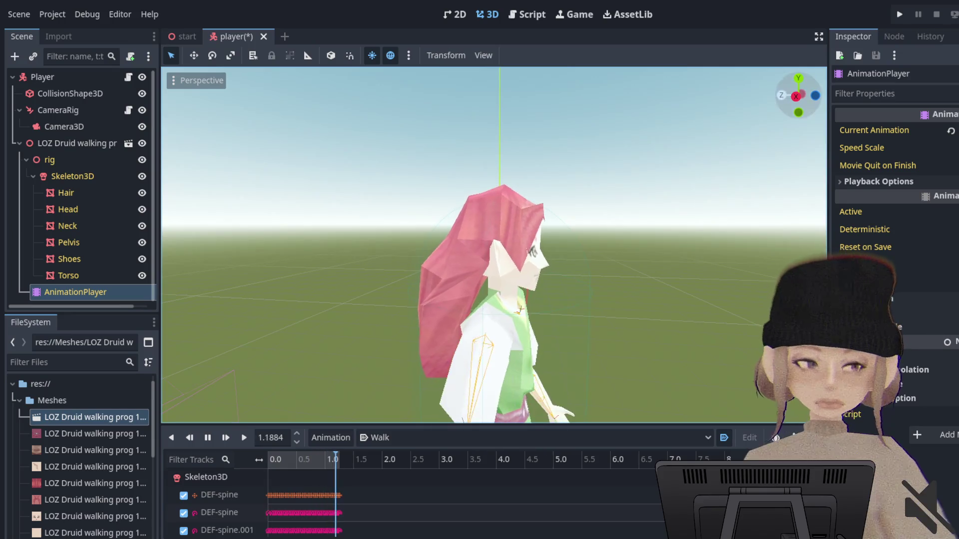
# Replay the Walk animation from the start and view the character from a three-quarter front angle.
pyautogui.click(560, 302)
pyautogui.click(231, 439)
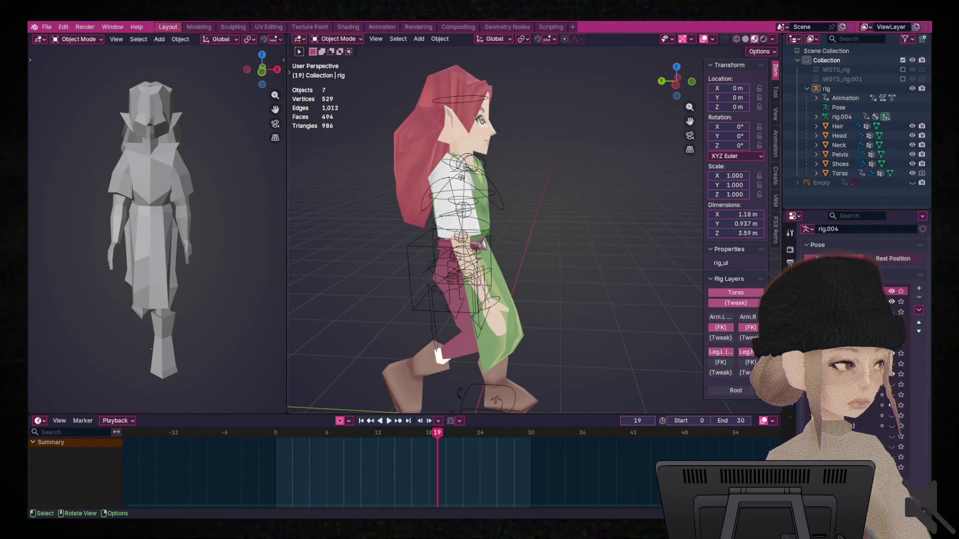
pyautogui.moveTo(464, 210); pyautogui.dragTo(493, 208, button='middle')
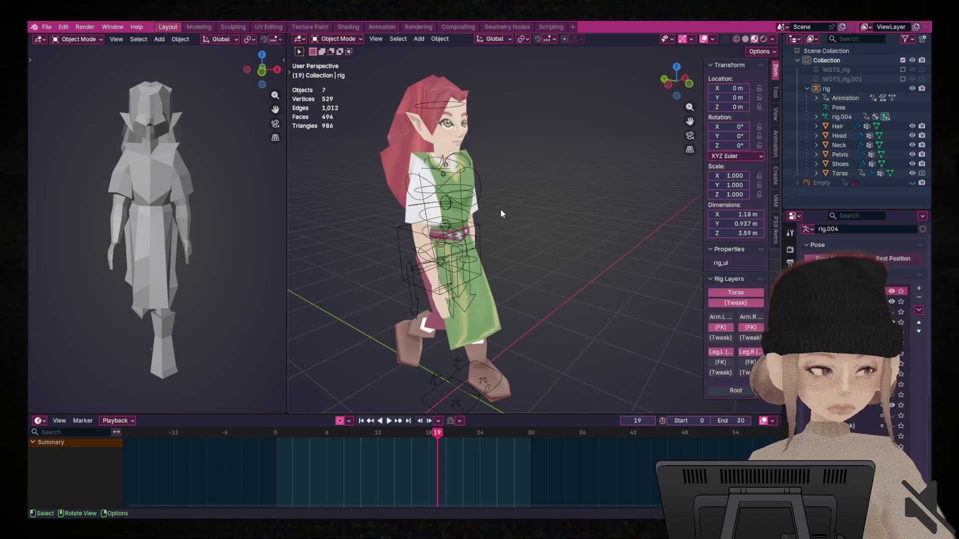
# Turn the timeline into a taller Dope Sheet Action Editor and select the rig armature.
pyautogui.click(39, 421)
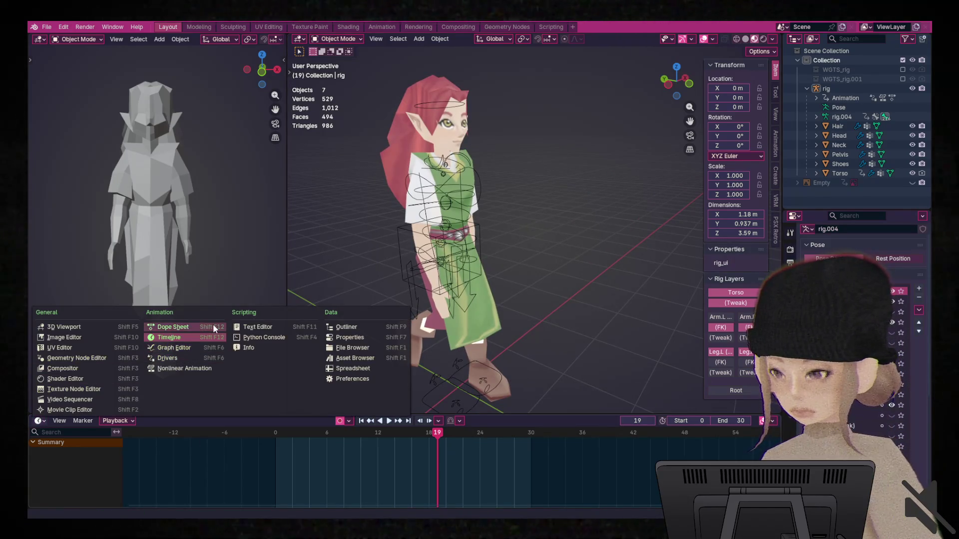
pyautogui.click(213, 327)
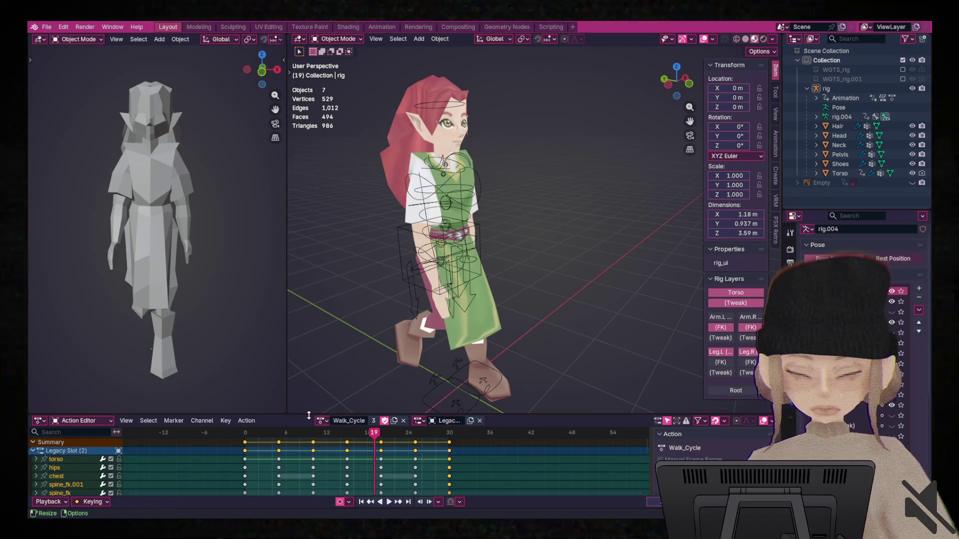
pyautogui.moveTo(331, 413); pyautogui.dragTo(339, 295)
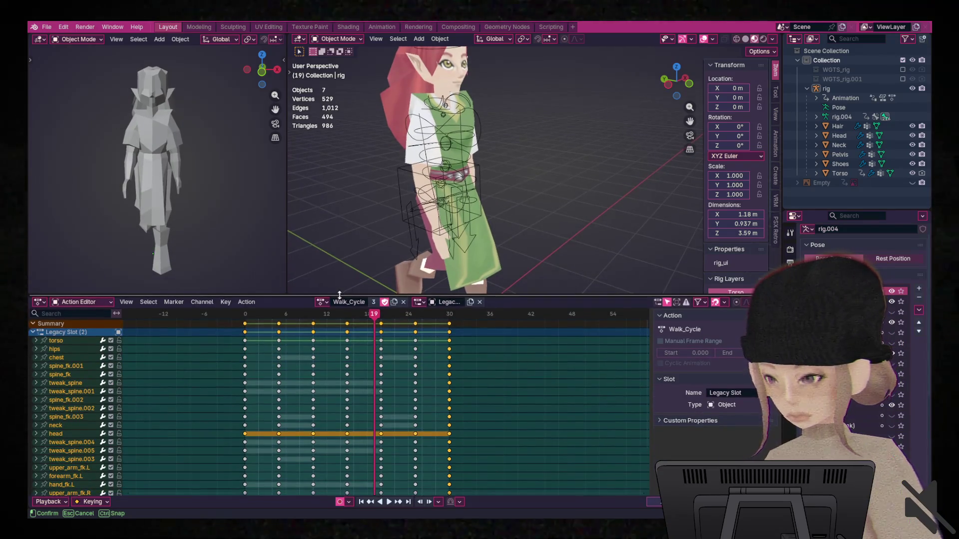
pyautogui.moveTo(339, 295); pyautogui.dragTo(454, 288)
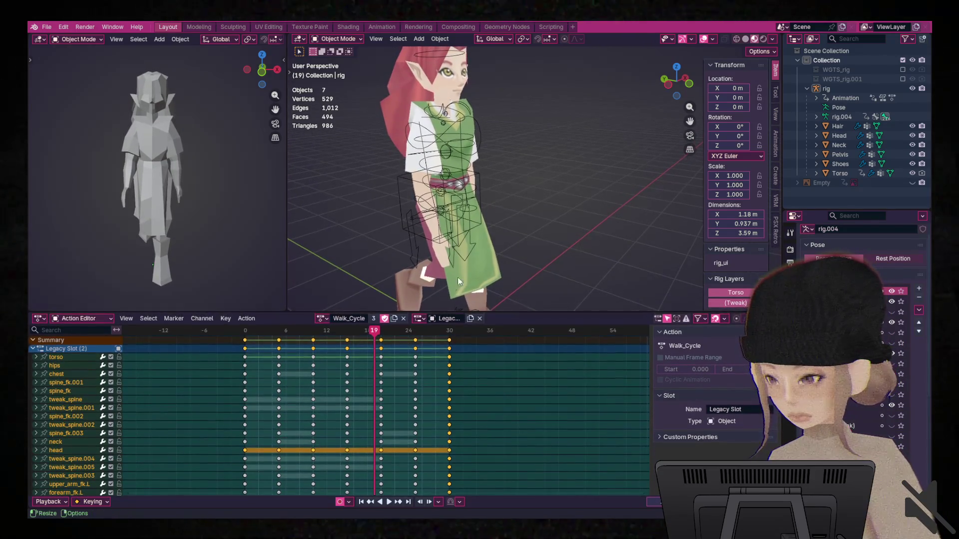
pyautogui.click(454, 52)
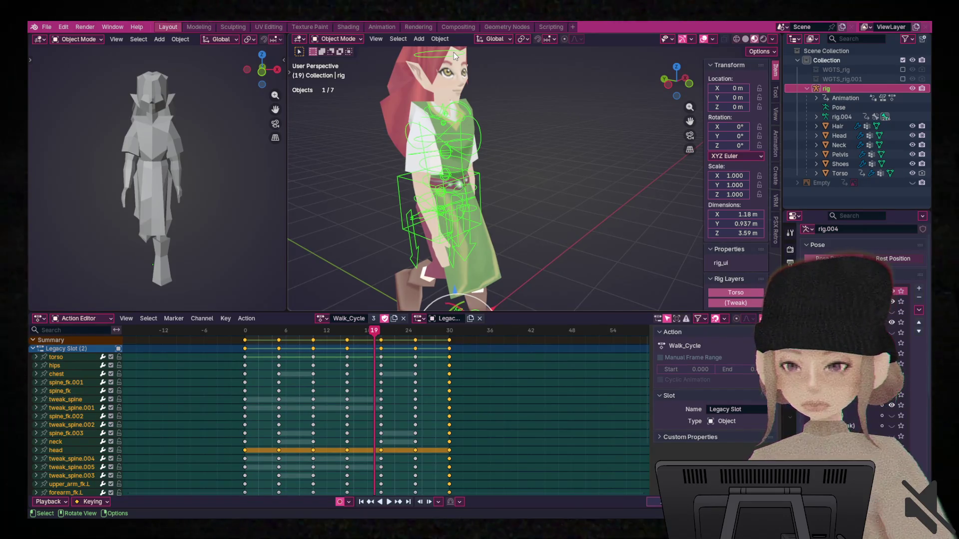
# Enter Pose Mode with Ctrl+Tab, select the head bone and view its Bone properties.
pyautogui.hotkey('ctrl', 'Tab')
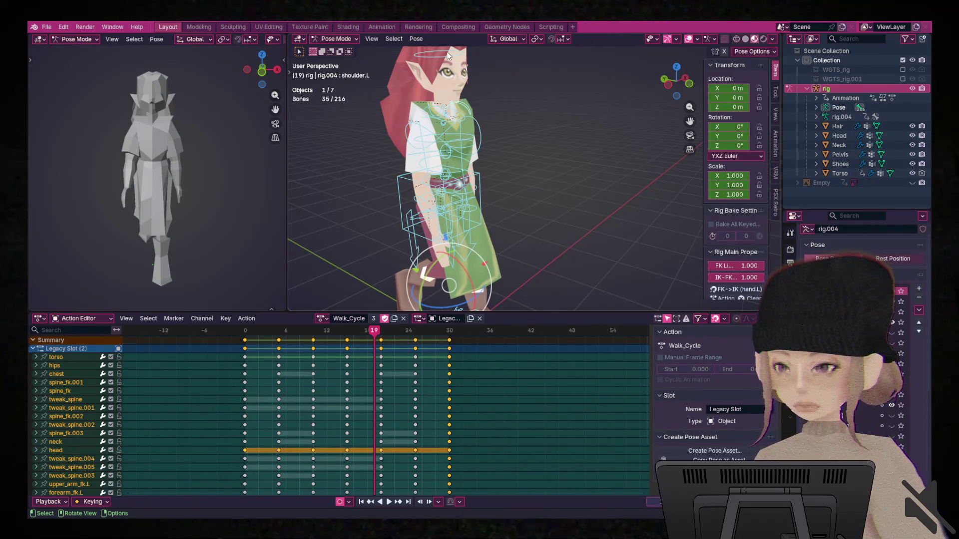
pyautogui.click(448, 56)
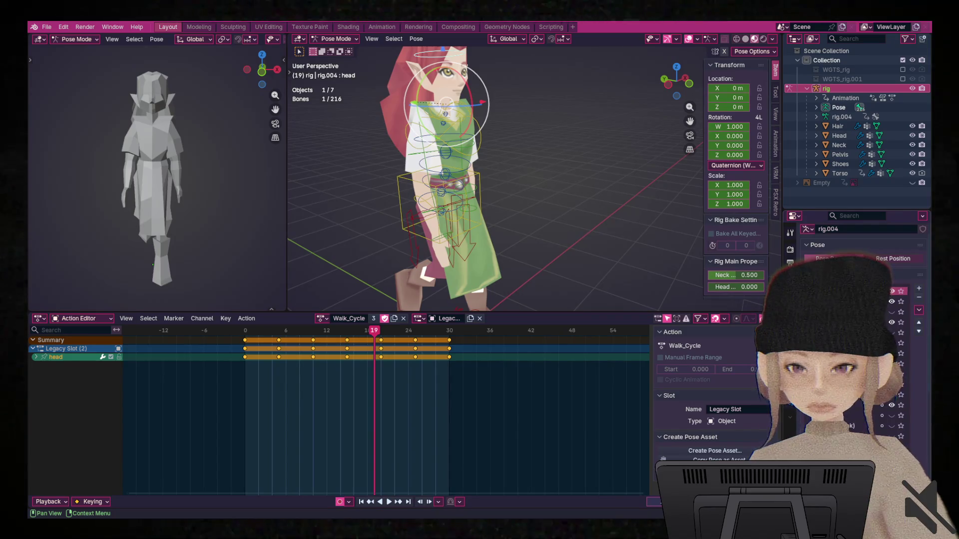
pyautogui.click(790, 371)
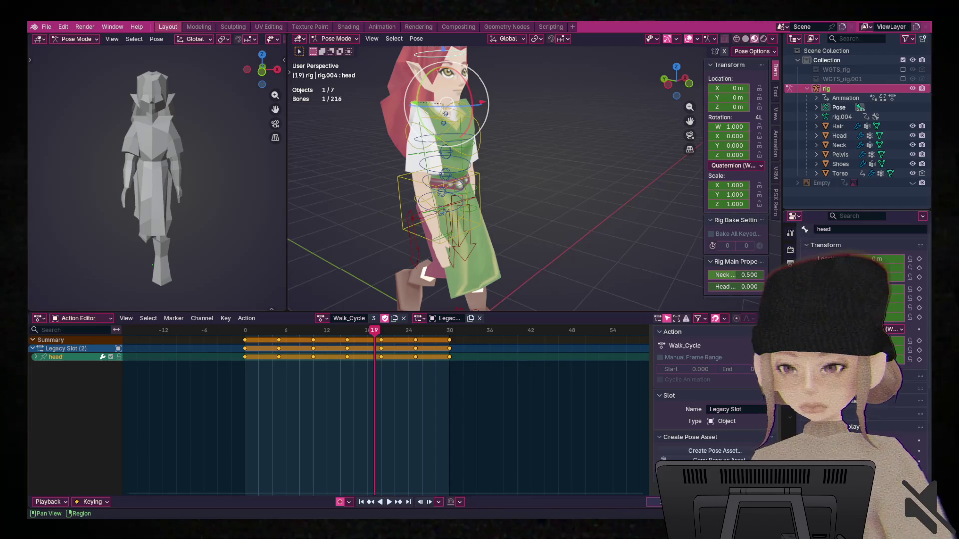
pyautogui.click(790, 360)
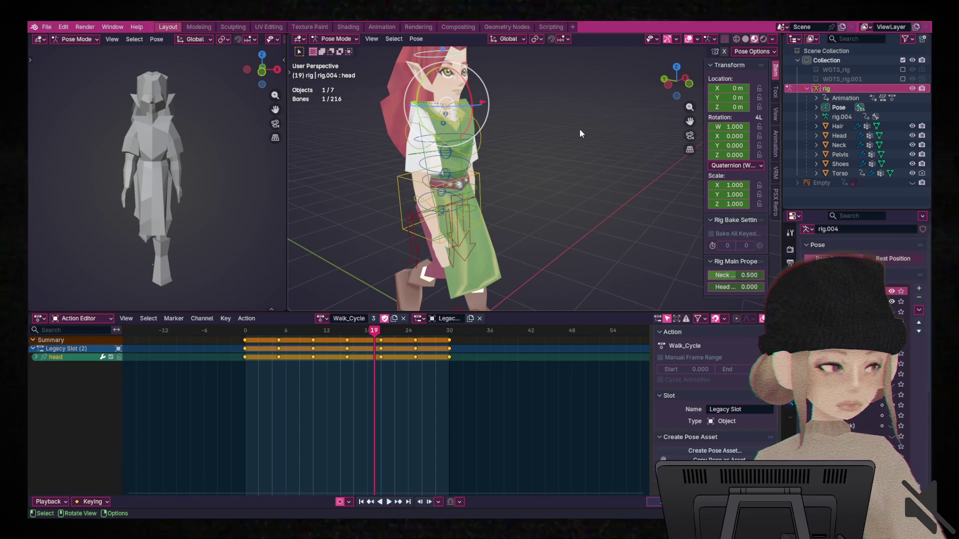
pyautogui.moveTo(619, 116); pyautogui.dragTo(558, 116, button='middle')
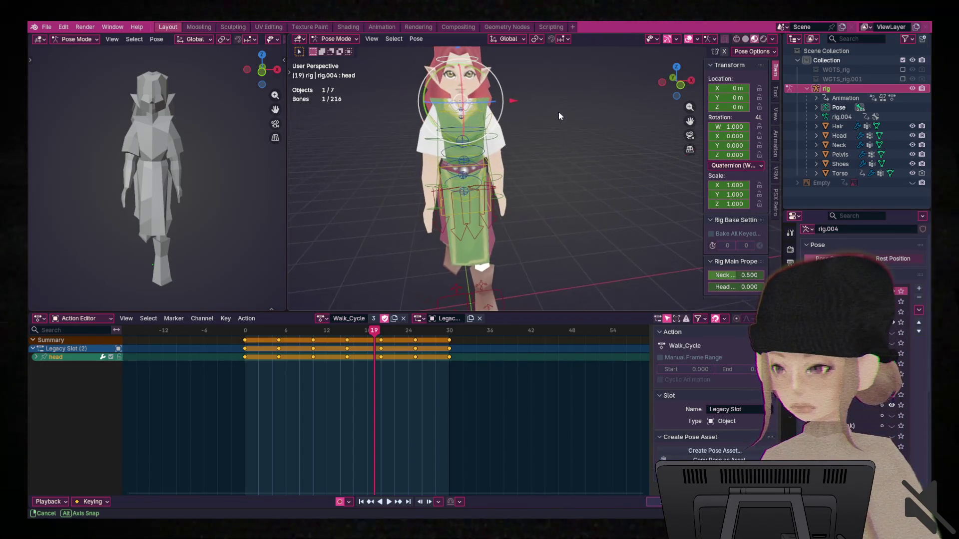
# Add neck, tweak_spine.005/.004/.003, shoulder.L/R, spine_fk.003 and chest bones to the selection.
pyautogui.keyDown('shift'); pyautogui.click(475, 113); pyautogui.keyUp('shift')
pyautogui.keyDown('shift'); pyautogui.click(462, 114); pyautogui.keyUp('shift')
pyautogui.keyDown('shift'); pyautogui.click(464, 139); pyautogui.keyUp('shift')
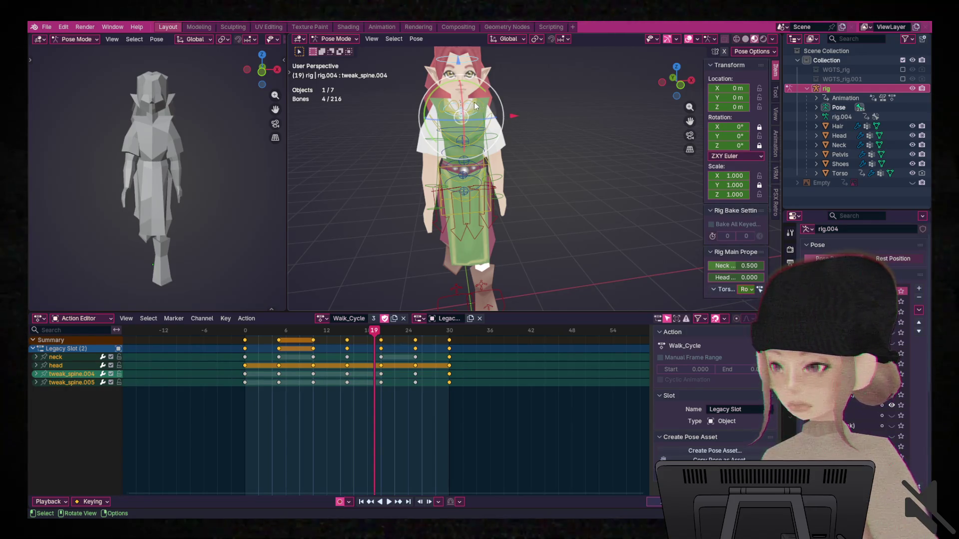
pyautogui.keyDown('shift'); pyautogui.click(476, 107); pyautogui.keyUp('shift')
pyautogui.keyDown('shift'); pyautogui.click(453, 108); pyautogui.keyUp('shift')
pyautogui.keyDown('shift'); pyautogui.click(469, 133); pyautogui.keyUp('shift')
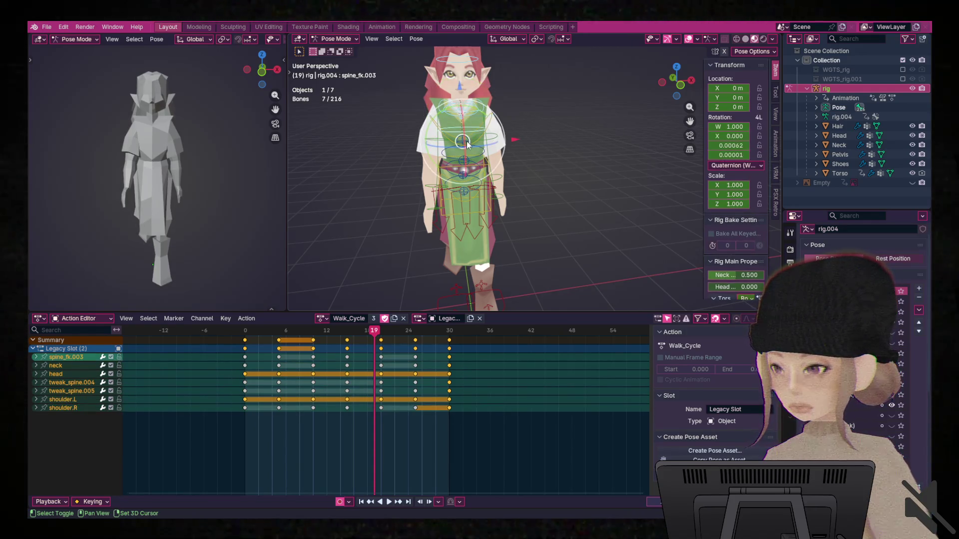
pyautogui.keyDown('shift'); pyautogui.click(469, 146); pyautogui.keyUp('shift')
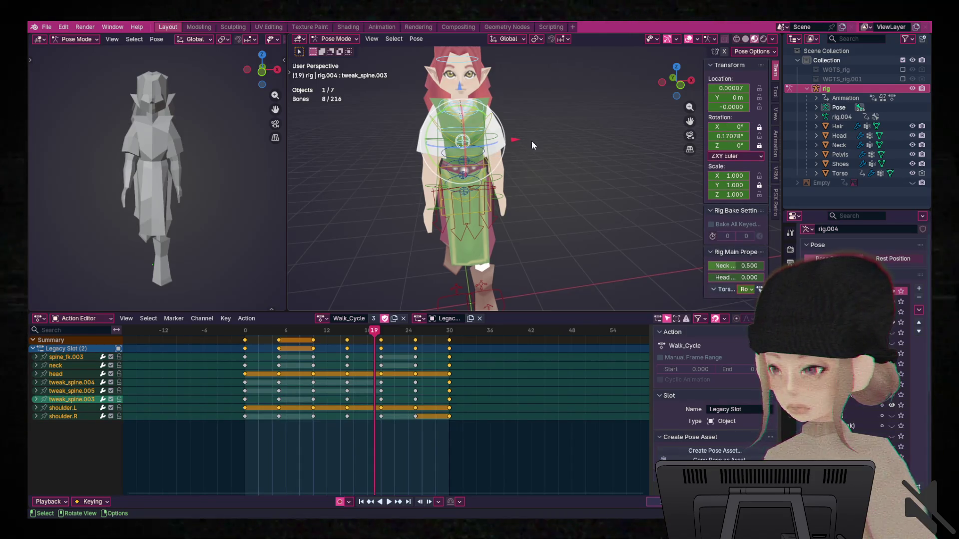
pyautogui.keyDown('shift'); pyautogui.click(490, 120); pyautogui.keyUp('shift')
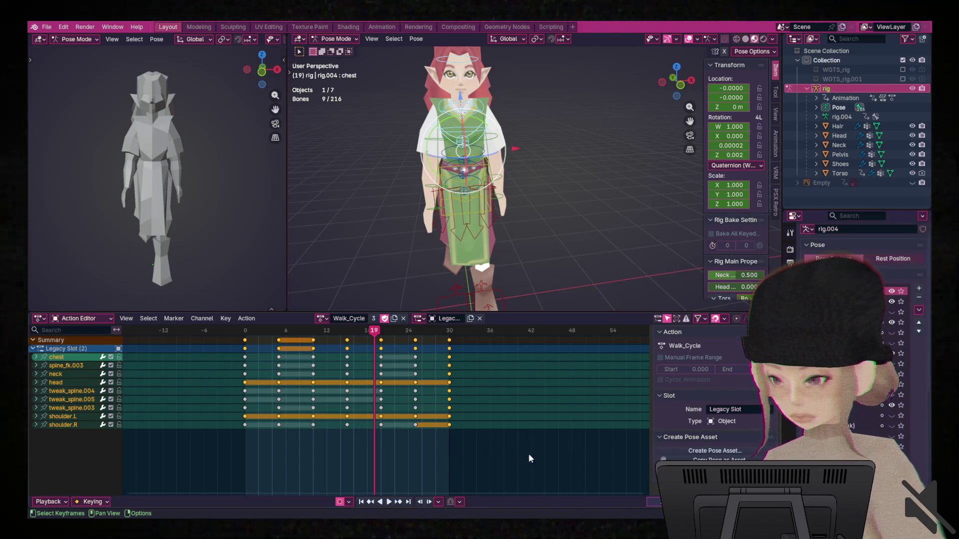
pyautogui.moveTo(561, 439)
pyautogui.mouseDown(button='middle')
pyautogui.moveTo(537, 437)
pyautogui.moveTo(559, 438)
pyautogui.mouseUp(button='middle')
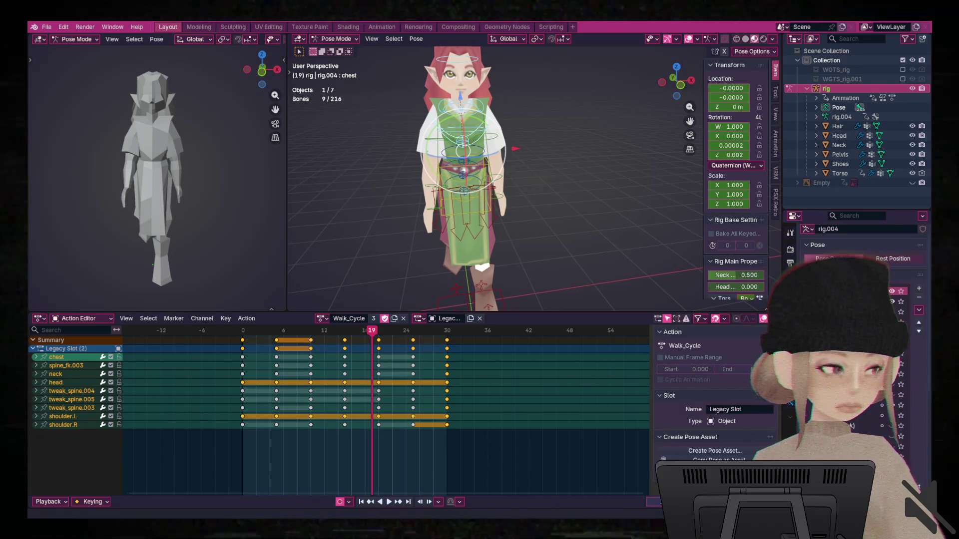
pyautogui.click(80, 318)
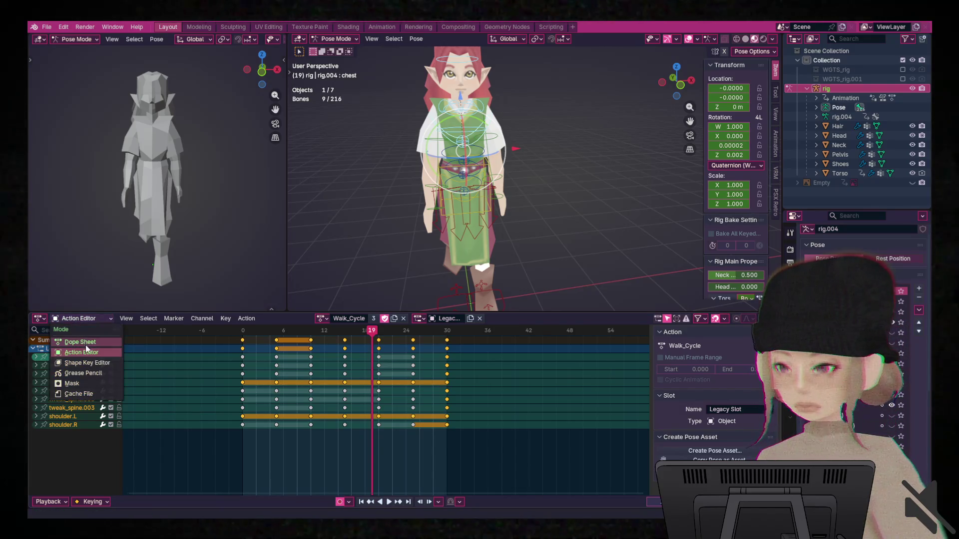
# Switch to Dope Sheet mode, then Graph Editor, and expand Walk_Cycle's bone channels.
pyautogui.click(79, 342)
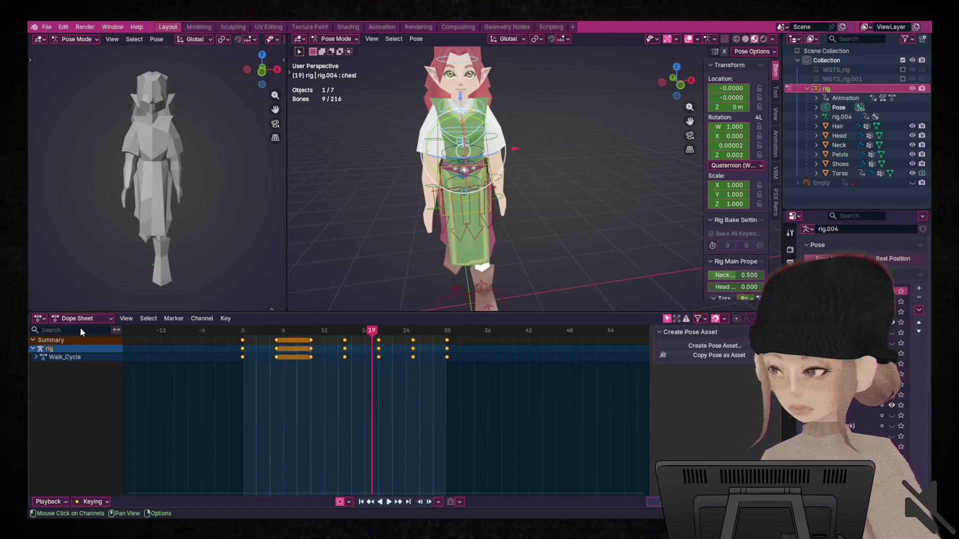
pyautogui.click(39, 318)
pyautogui.click(165, 363)
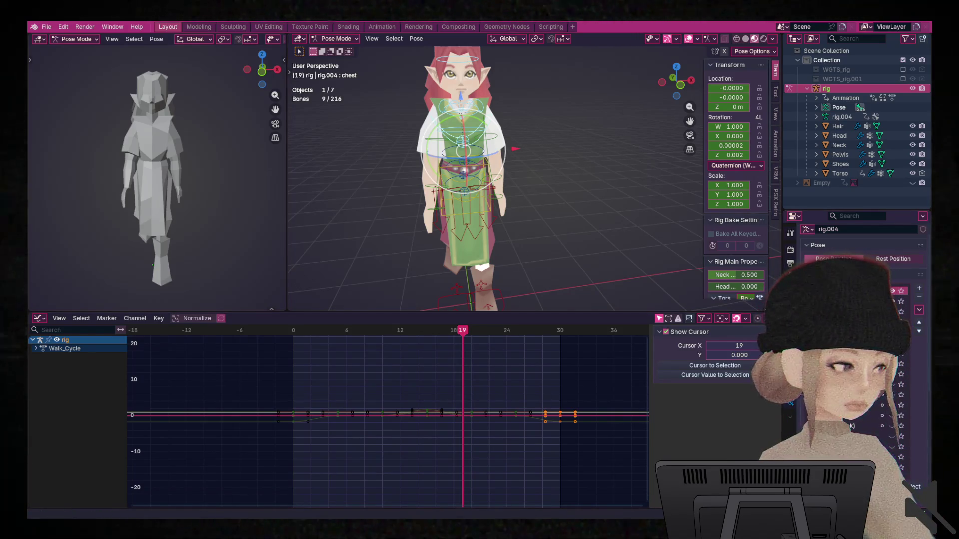
pyautogui.click(37, 348)
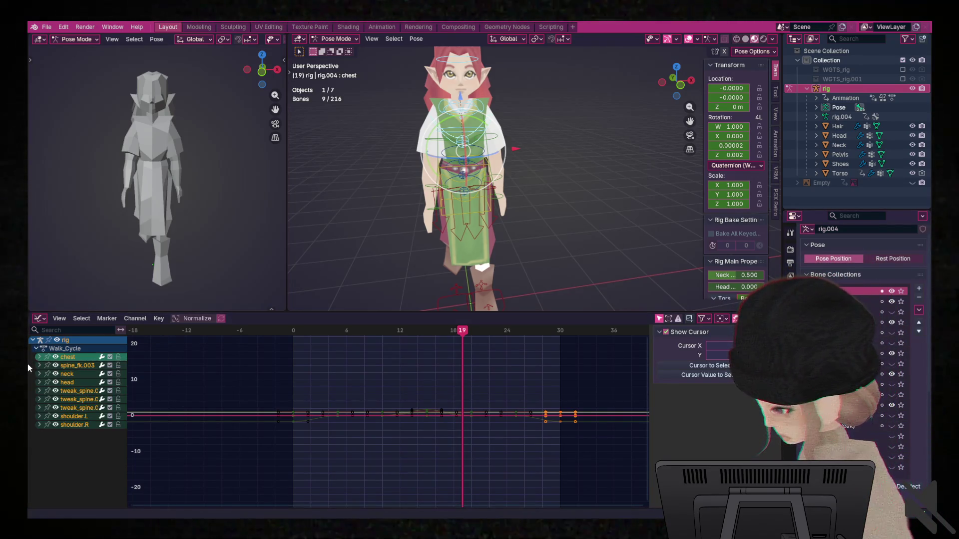
pyautogui.click(39, 357)
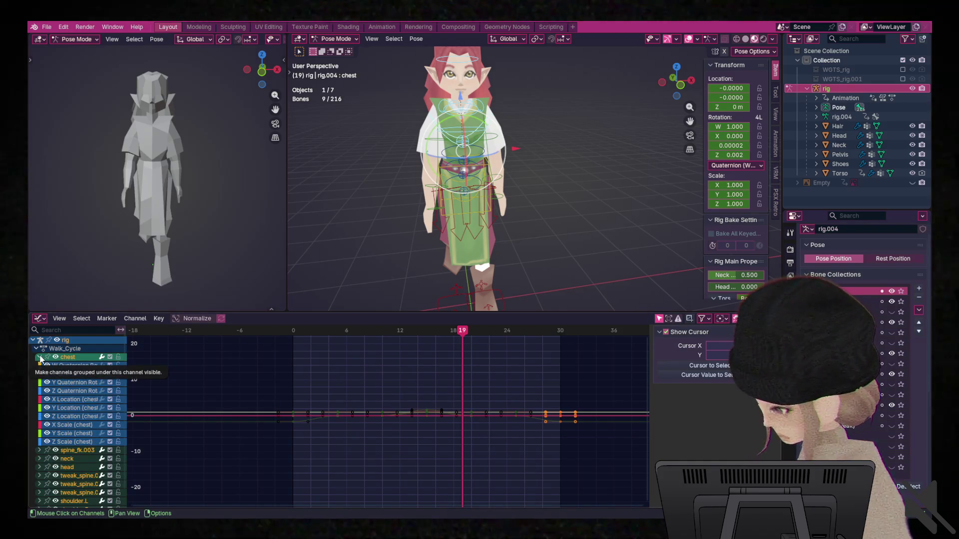
pyautogui.click(70, 425)
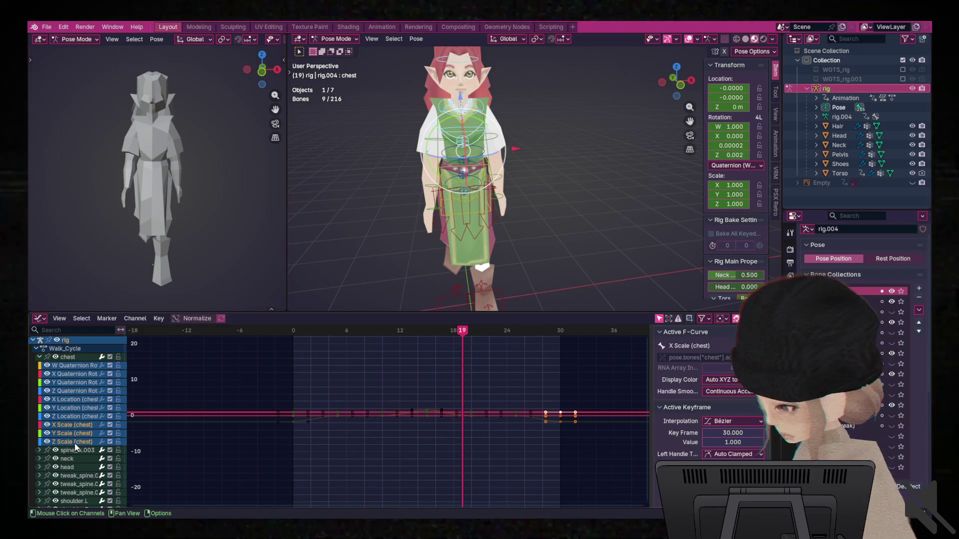
pyautogui.scroll(2, 547, 411)
pyautogui.scroll(-2, 547, 410)
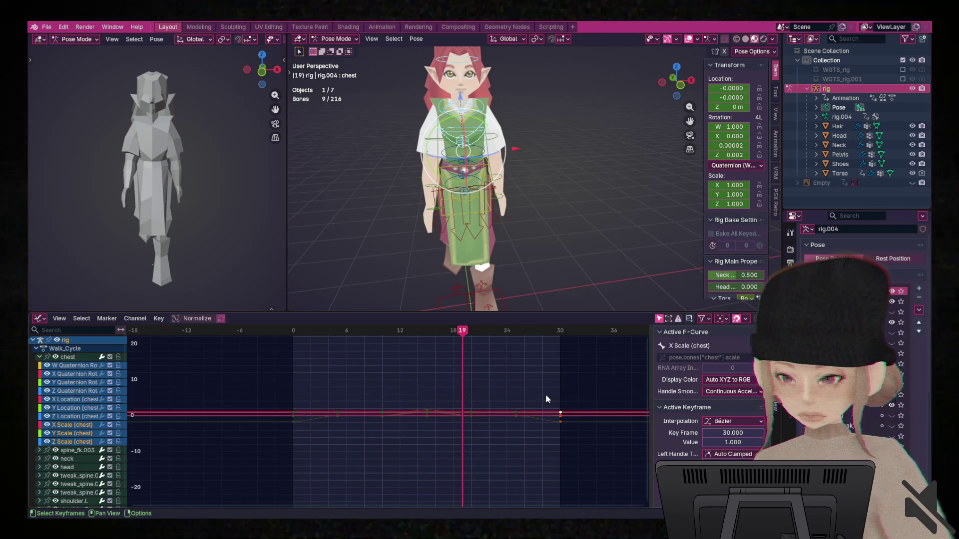
pyautogui.scroll(2, 555, 382)
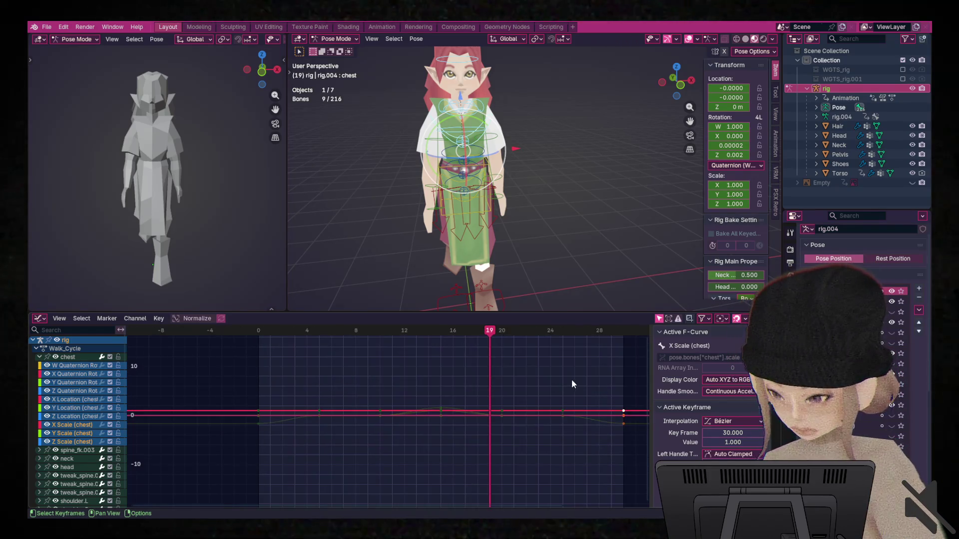
pyautogui.moveTo(571, 380); pyautogui.dragTo(518, 365, button='middle')
pyautogui.click(570, 408)
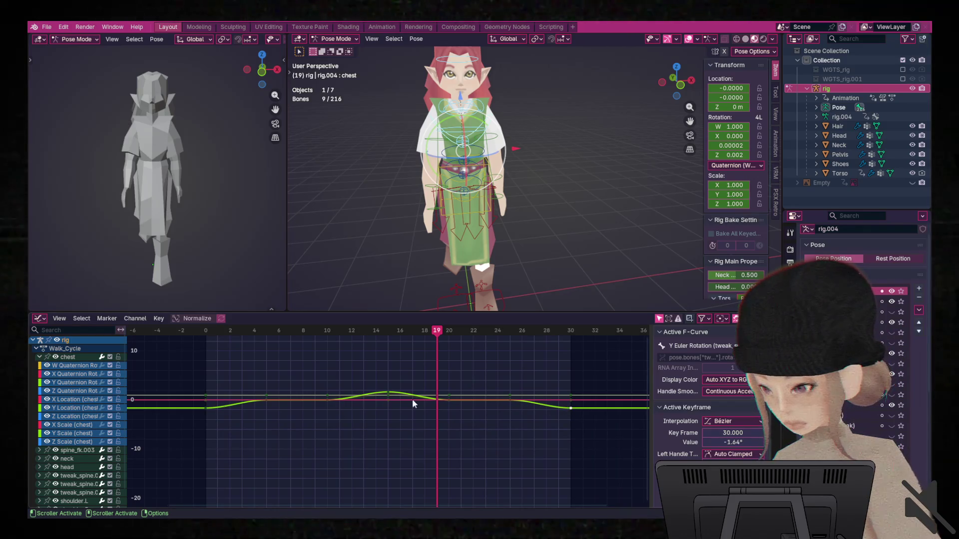
pyautogui.click(80, 450)
pyautogui.click(39, 451)
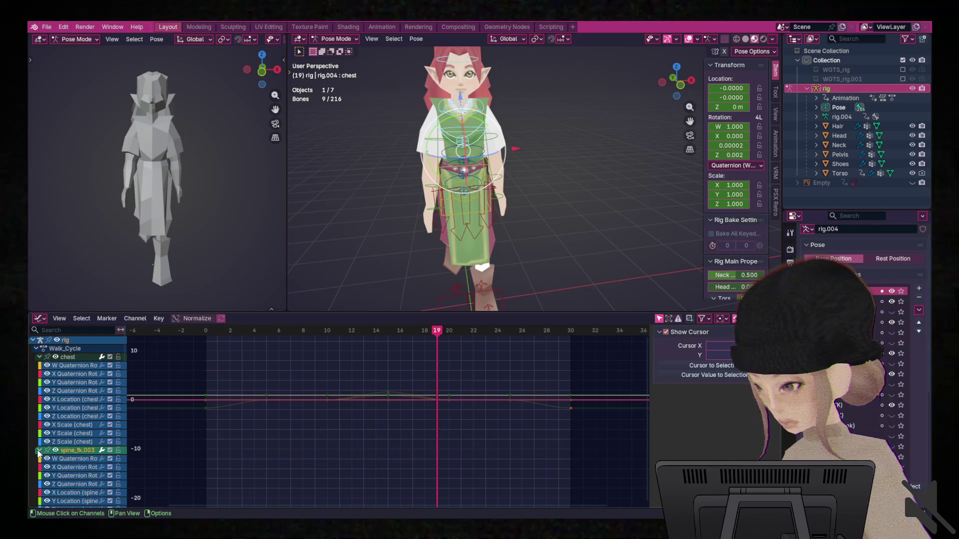
pyautogui.scroll(-5, 85, 458)
pyautogui.click(75, 478)
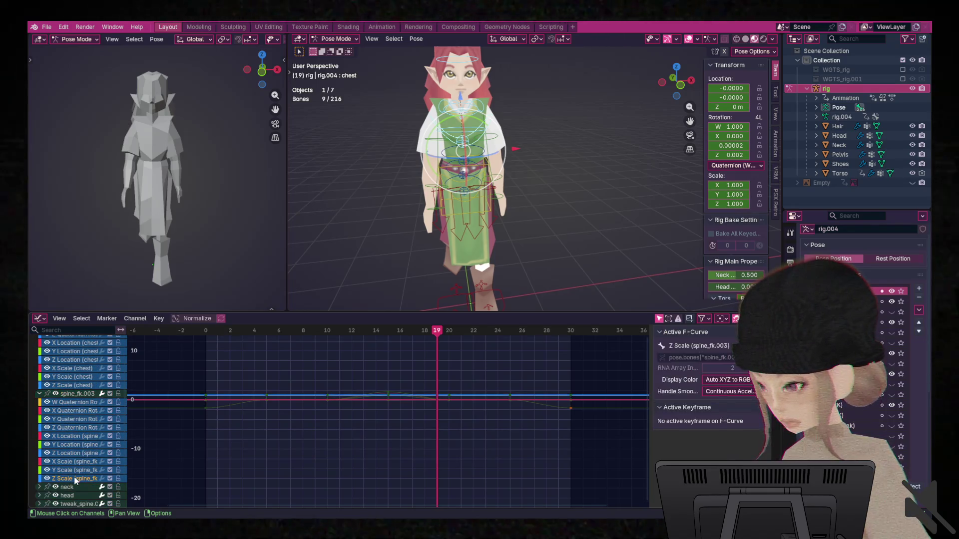
pyautogui.click(78, 463)
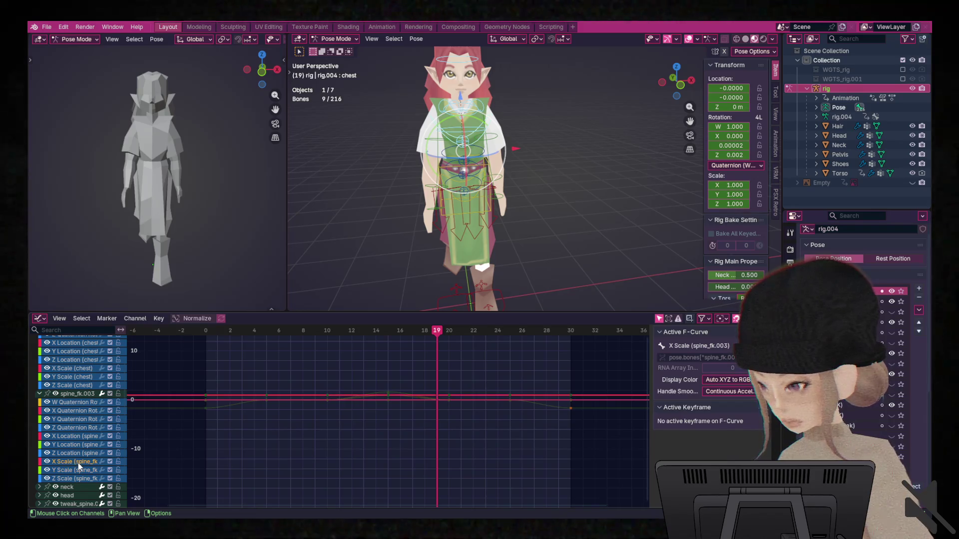
pyautogui.click(38, 394)
pyautogui.click(39, 394)
pyautogui.scroll(2, 462, 75)
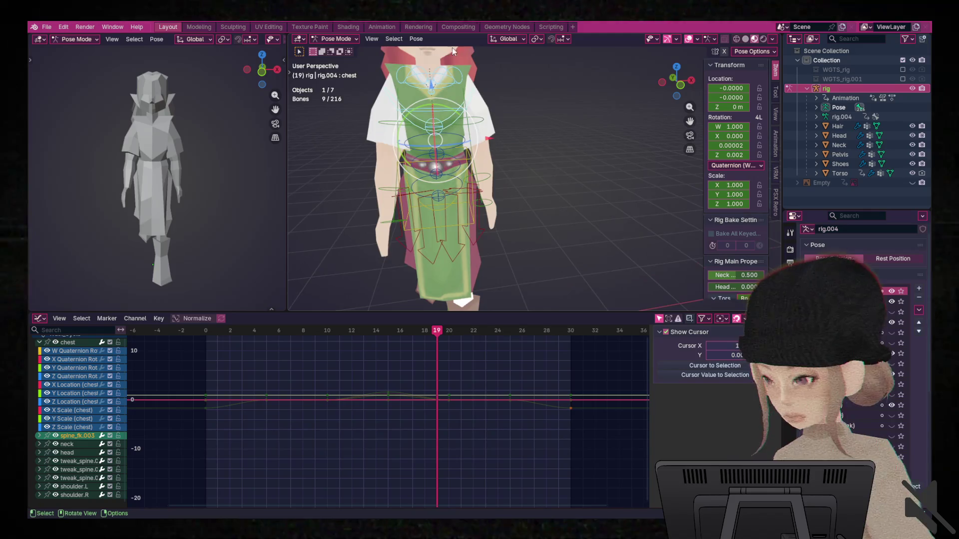
pyautogui.scroll(-2, 461, 74)
# Select the head bone, then the neck bone, expanding each one's channels to inspect their scale curves.
pyautogui.click(474, 82)
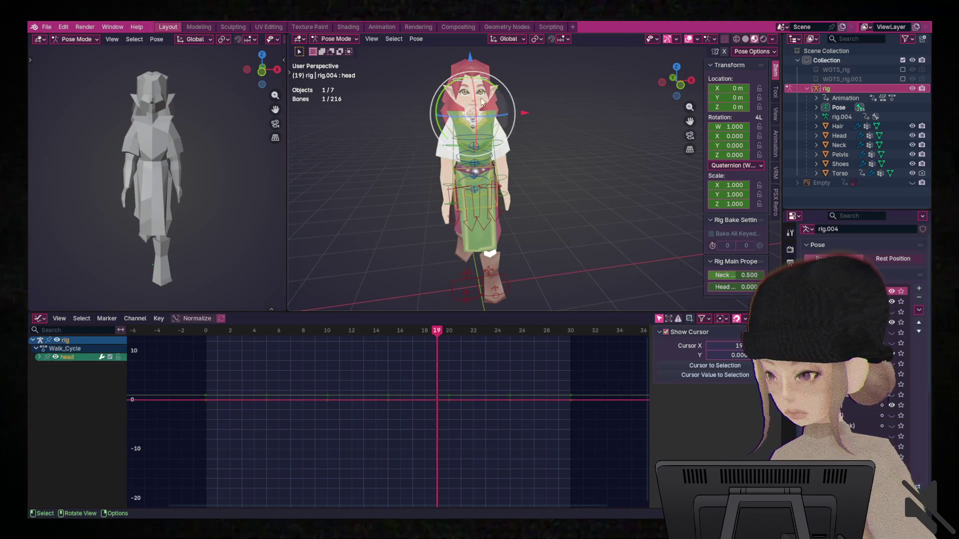
pyautogui.click(40, 357)
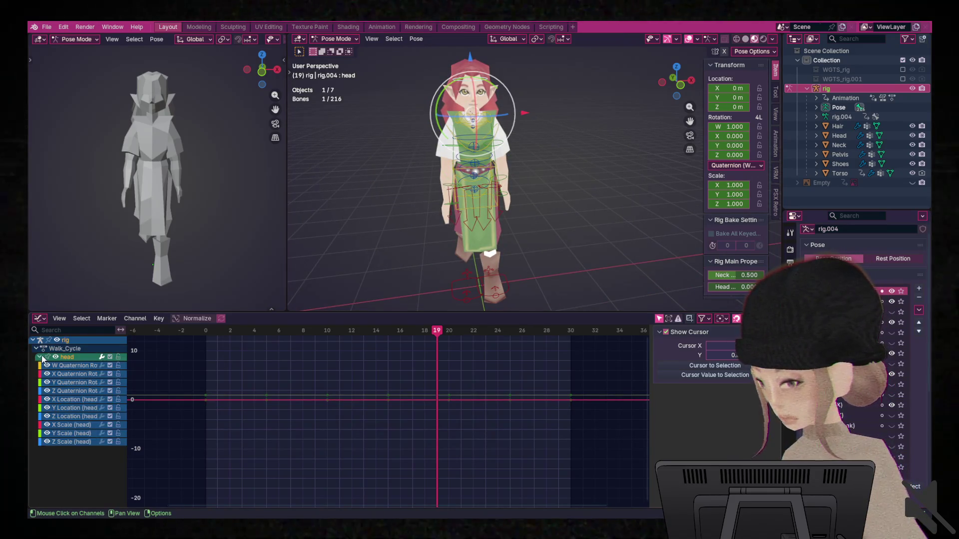
pyautogui.click(69, 434)
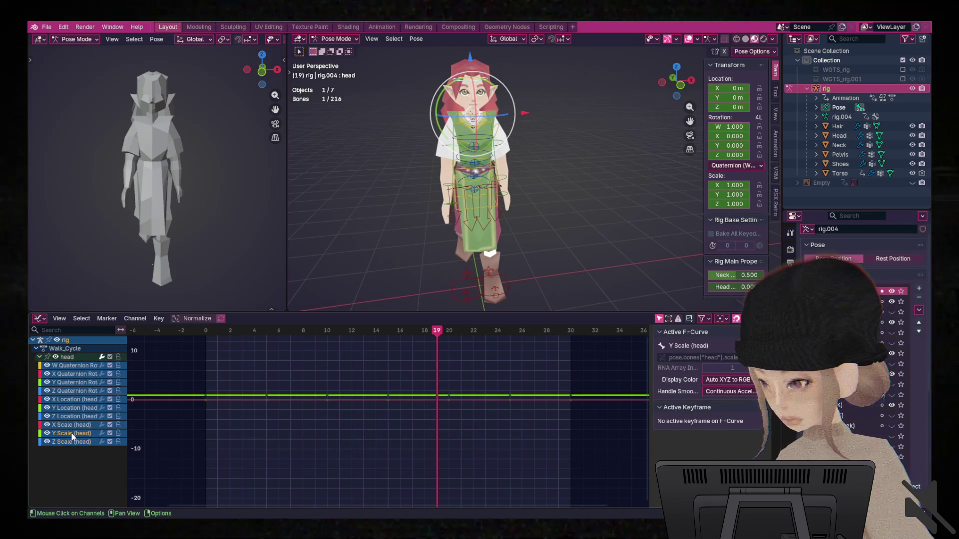
pyautogui.click(477, 119)
pyautogui.click(474, 118)
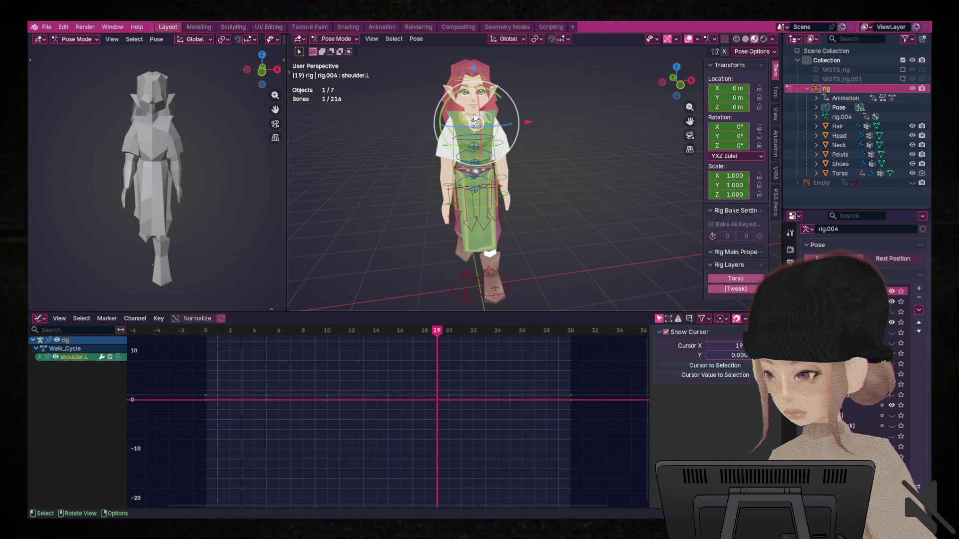
pyautogui.click(474, 119)
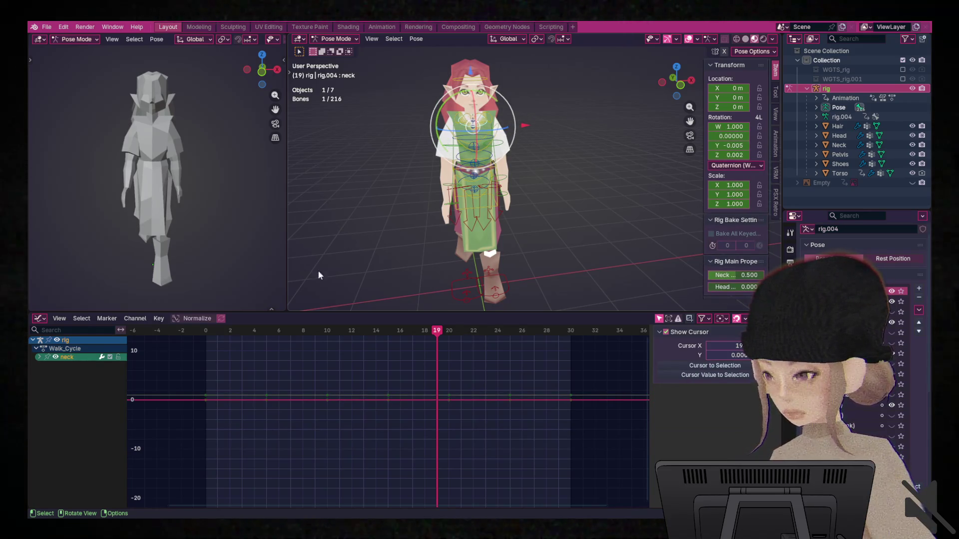
pyautogui.click(40, 357)
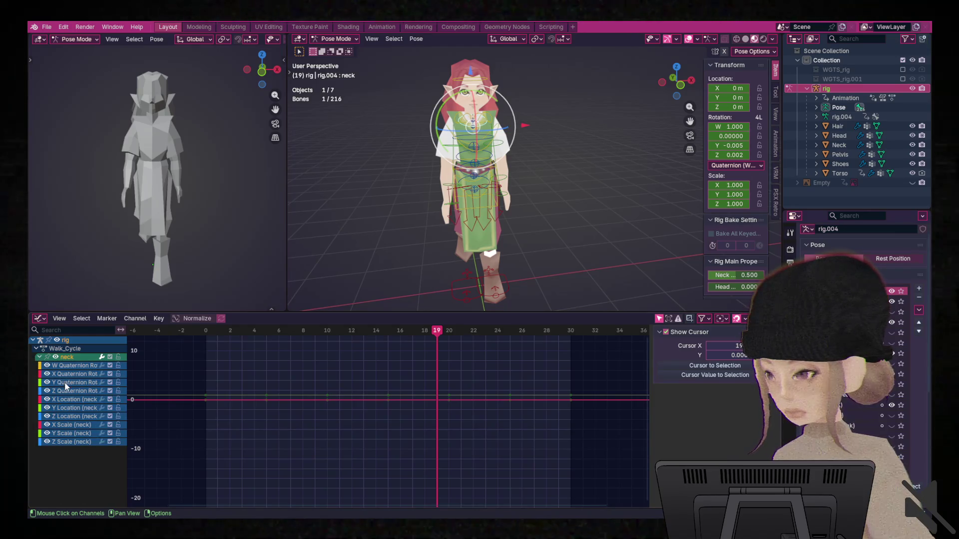
pyautogui.click(75, 425)
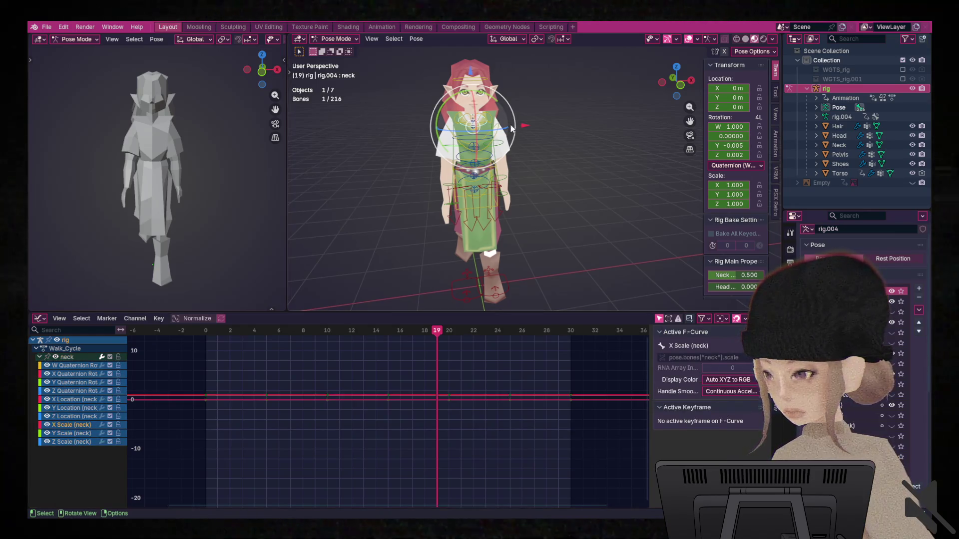
# Step through shoulder.R, neck, tweak_spine.005 and chest bones, ending on spine_fk.003.
pyautogui.click(489, 121)
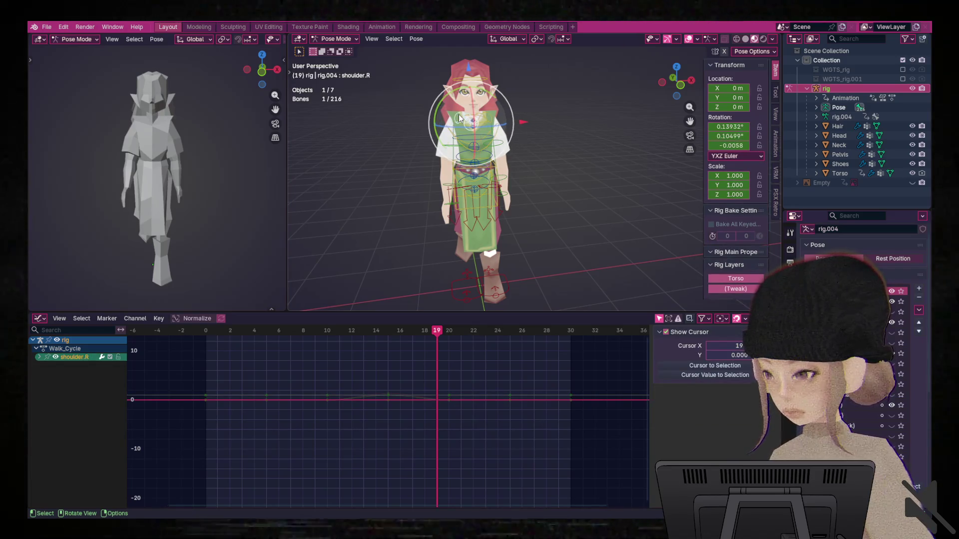
pyautogui.click(473, 127)
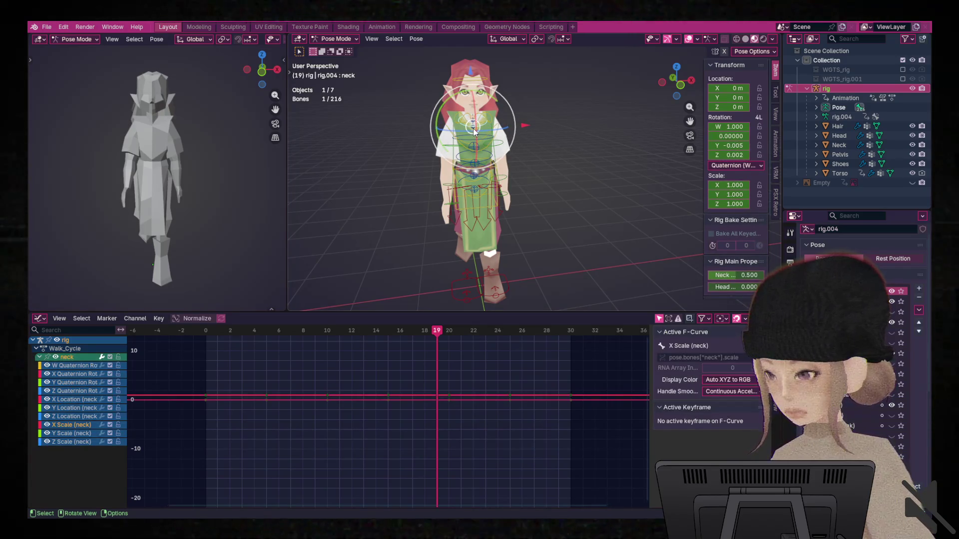
pyautogui.click(474, 125)
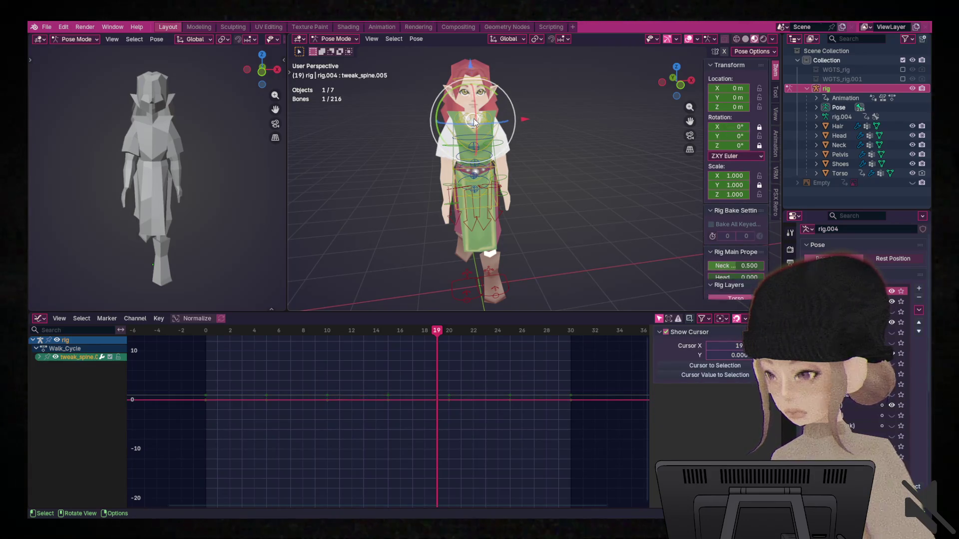
pyautogui.click(473, 126)
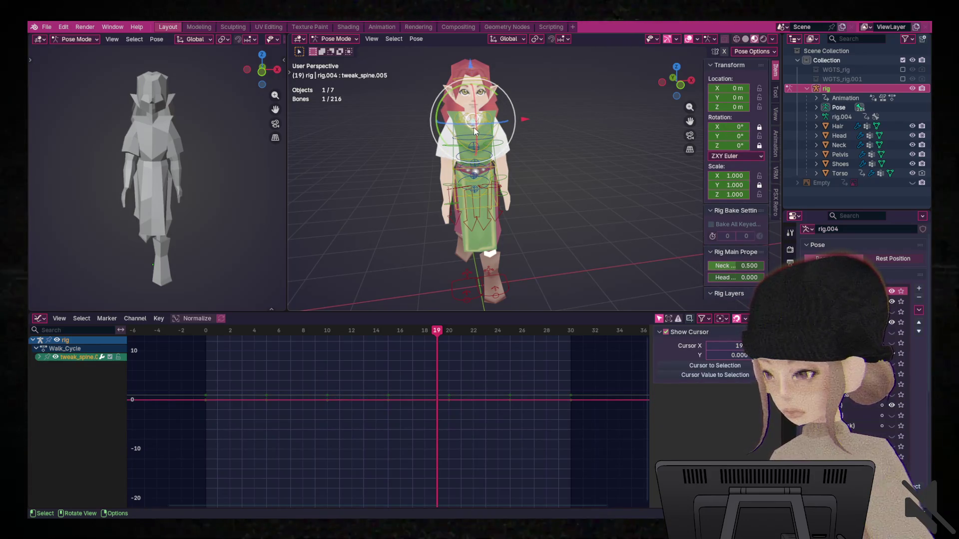
pyautogui.click(474, 127)
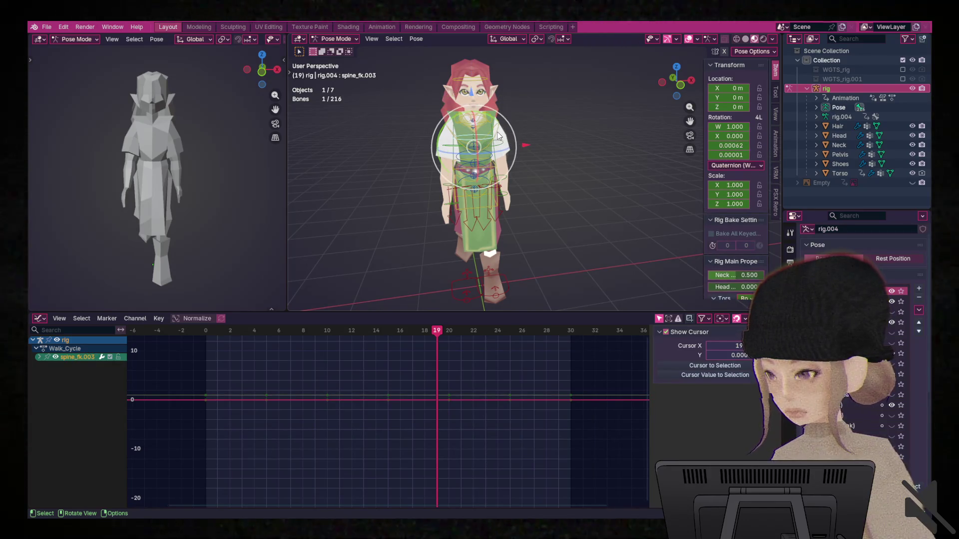
pyautogui.click(497, 133)
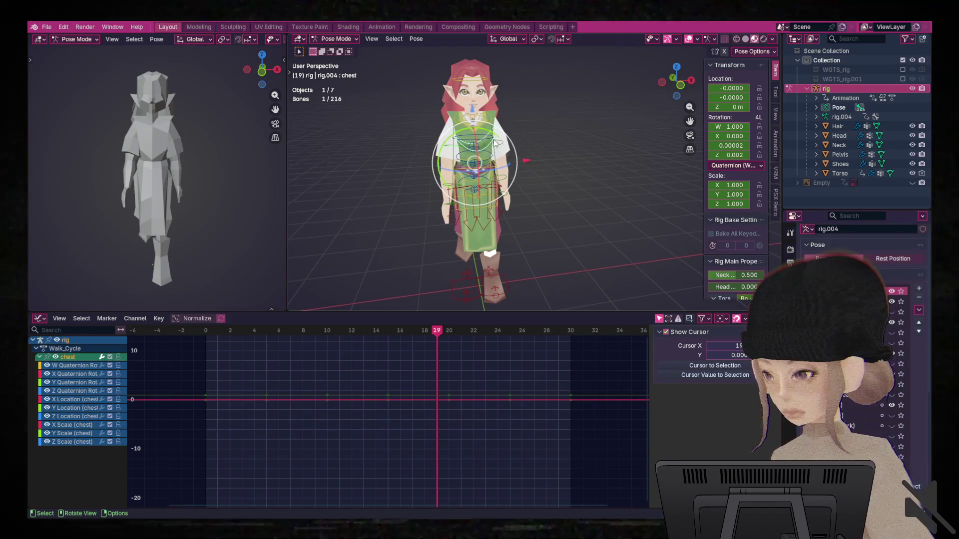
pyautogui.click(481, 140)
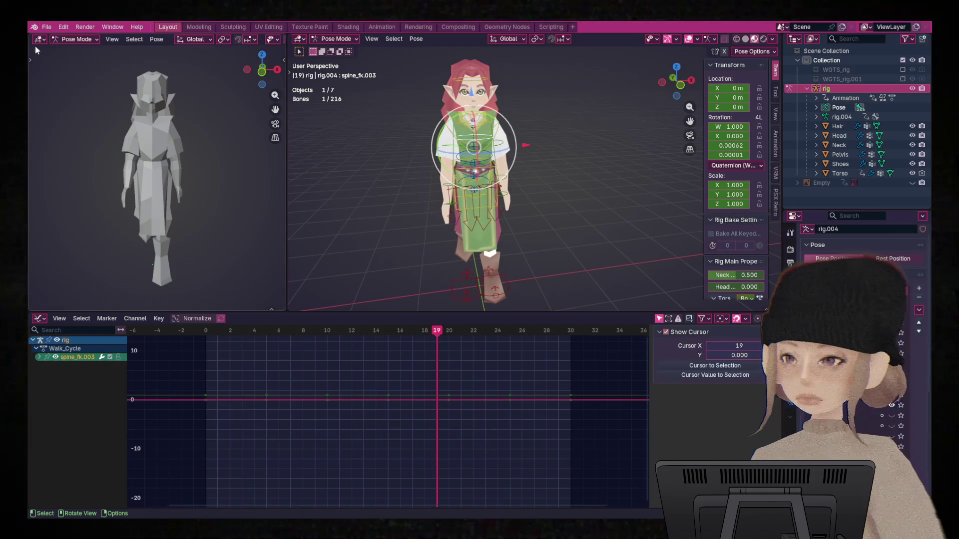
# Choose File > Export > glTF 2.0 (.glb/.gltf).
pyautogui.click(47, 28)
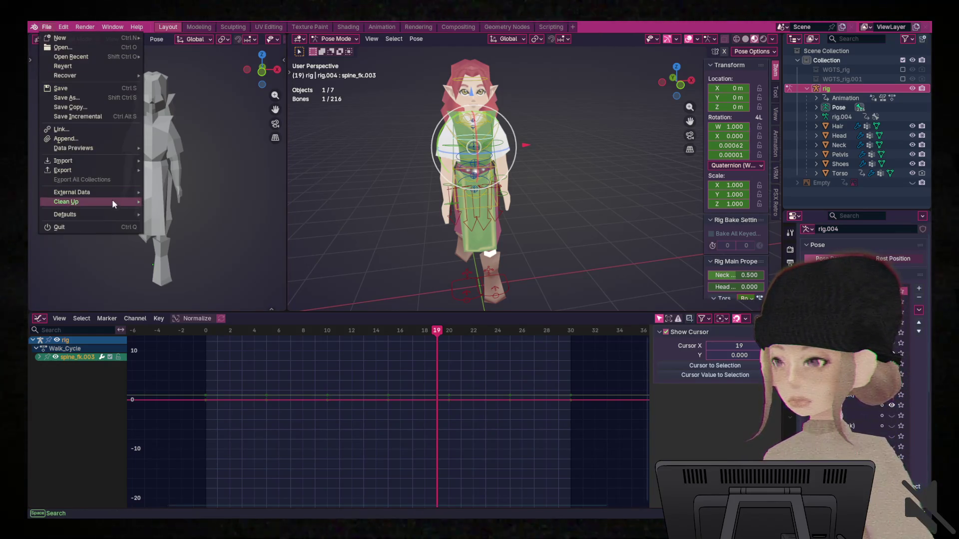
pyautogui.moveTo(88, 170)
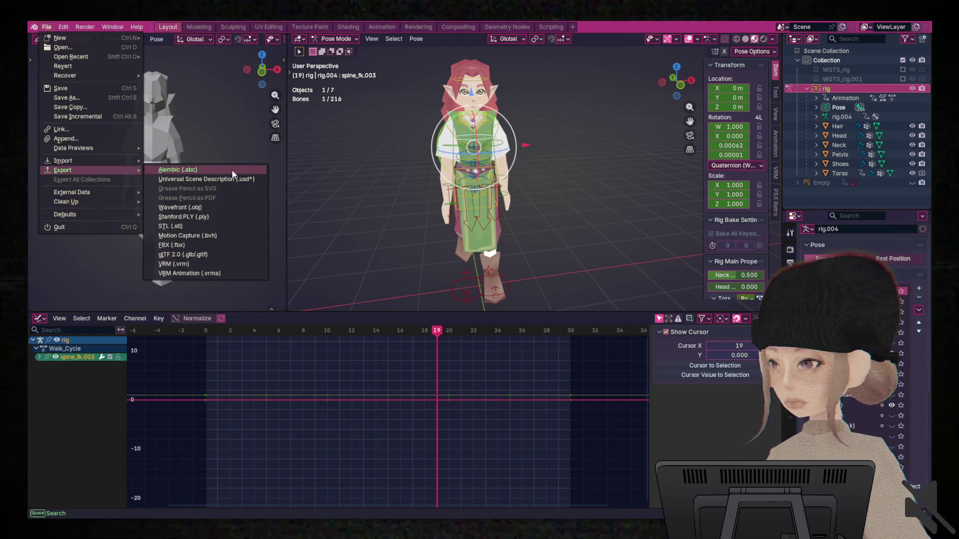
pyautogui.click(211, 254)
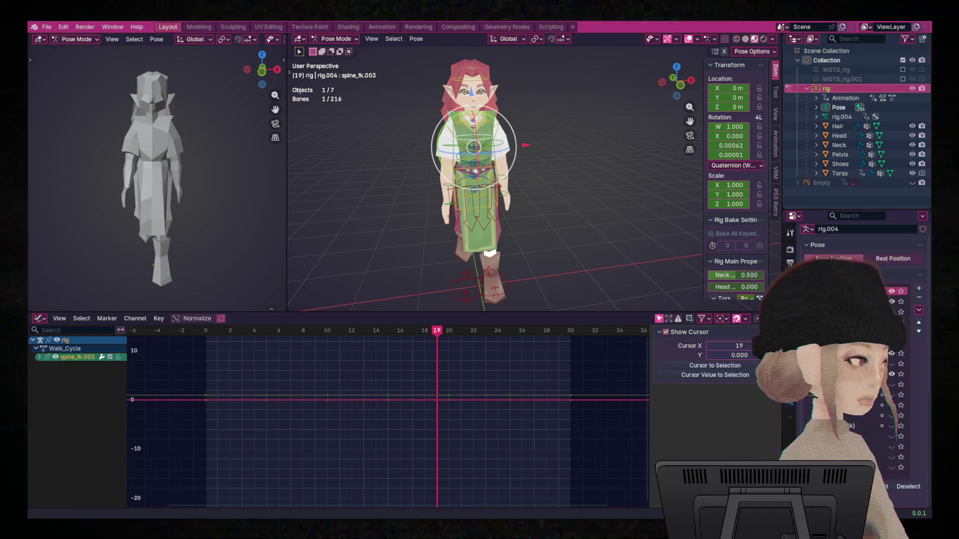
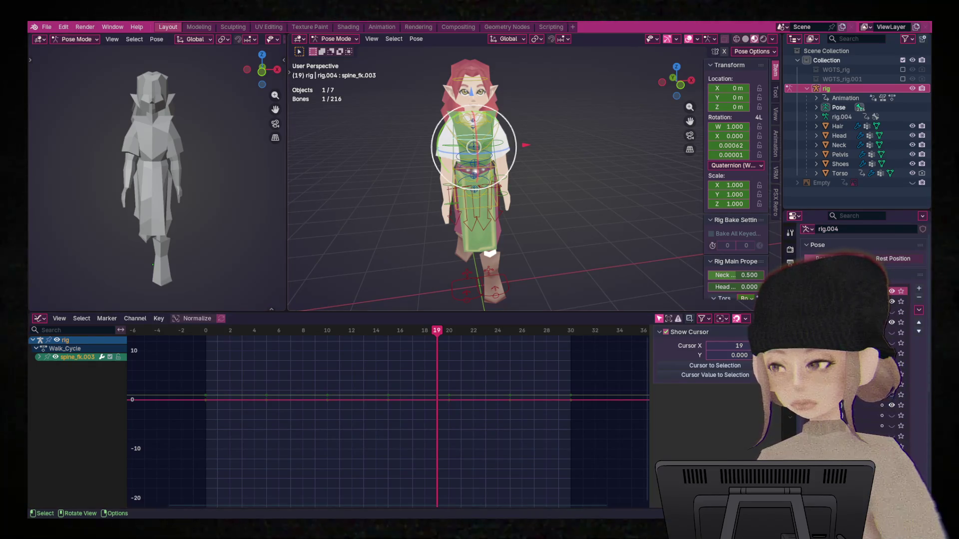
# Select the head, then the torso and chest bones, and check the chest's Y Scale curve.
pyautogui.click(475, 76)
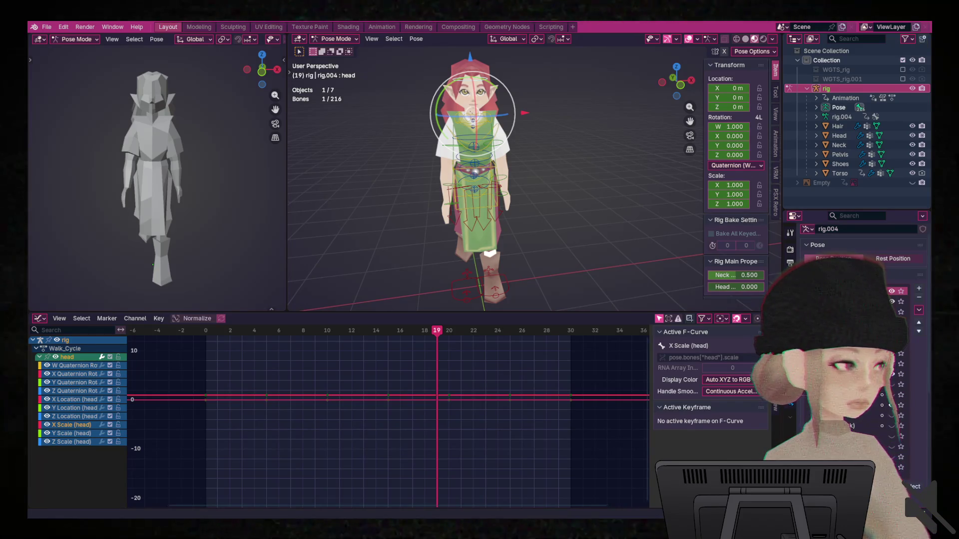
pyautogui.click(467, 301)
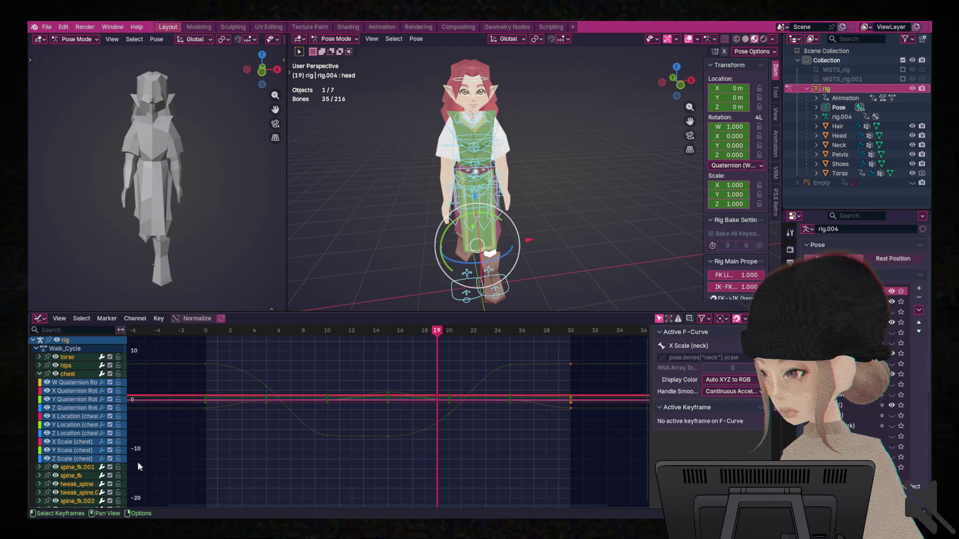
pyautogui.click(78, 451)
pyautogui.keyDown('ctrl'); pyautogui.click(78, 450); pyautogui.keyUp('ctrl')
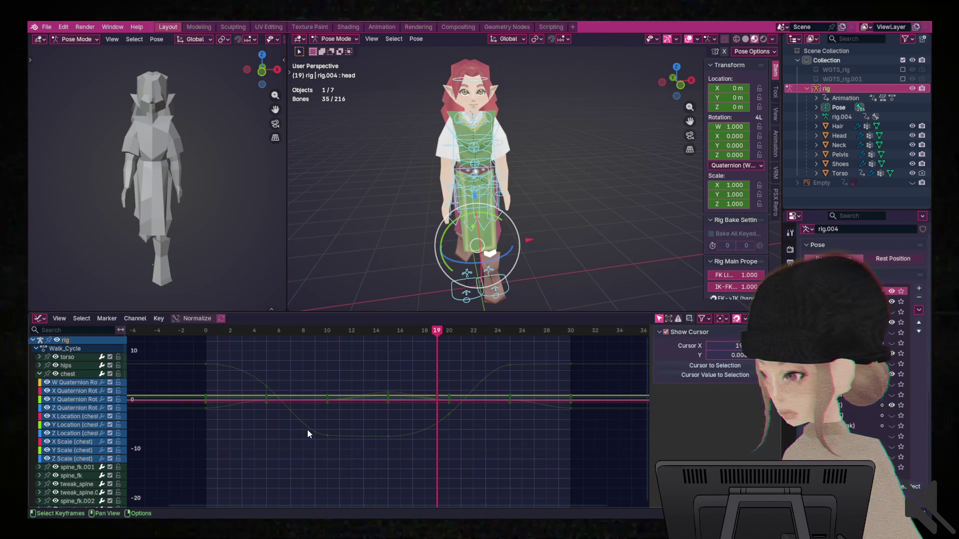
pyautogui.scroll(-3, 88, 479)
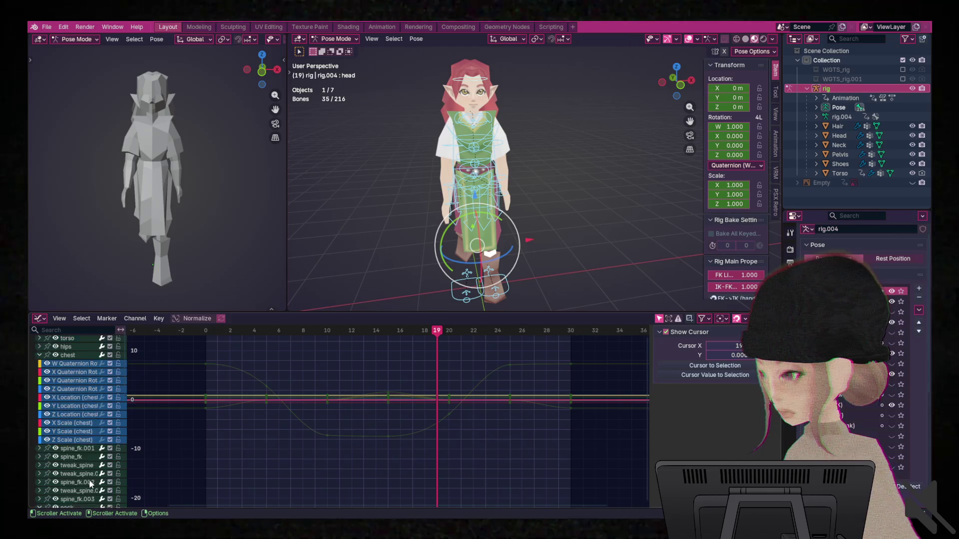
# Expand spine_fk.001, inspect its Y and X Scale curves, and bring up the editor-type list.
pyautogui.click(39, 430)
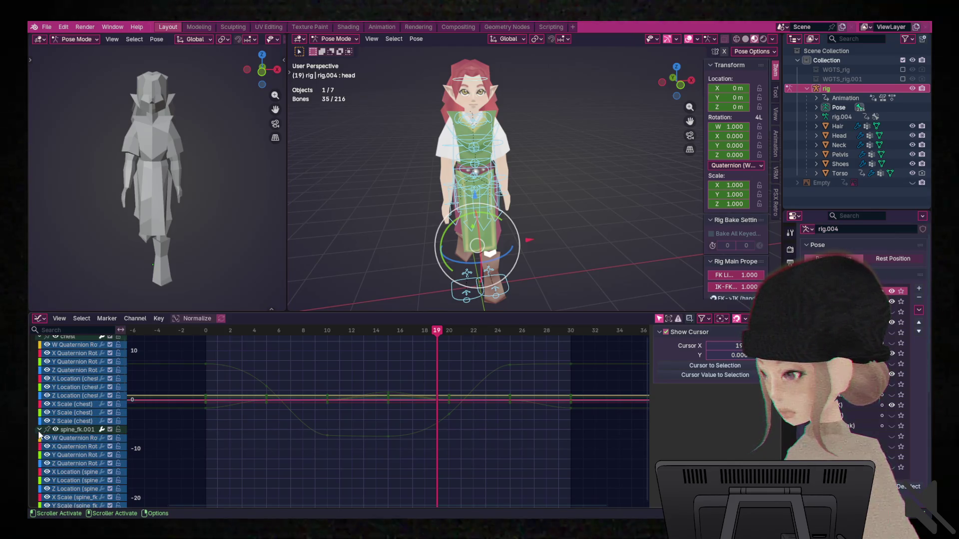
pyautogui.scroll(-3, 72, 470)
pyautogui.click(72, 469)
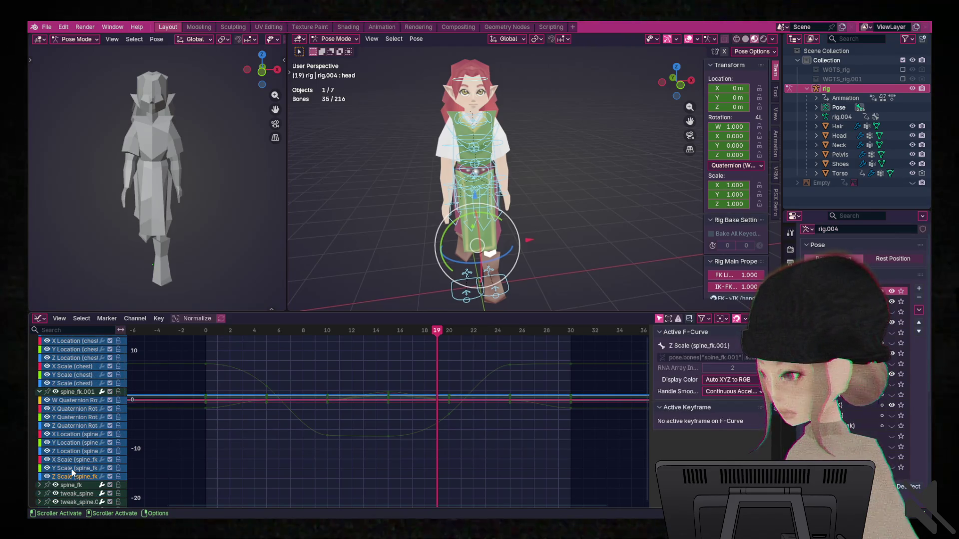
pyautogui.click(78, 461)
pyautogui.scroll(-2, 86, 452)
pyautogui.scroll(-2, 87, 456)
pyautogui.scroll(-2, 89, 459)
pyautogui.scroll(2, 89, 458)
pyautogui.scroll(2, 88, 457)
pyautogui.scroll(2, 95, 430)
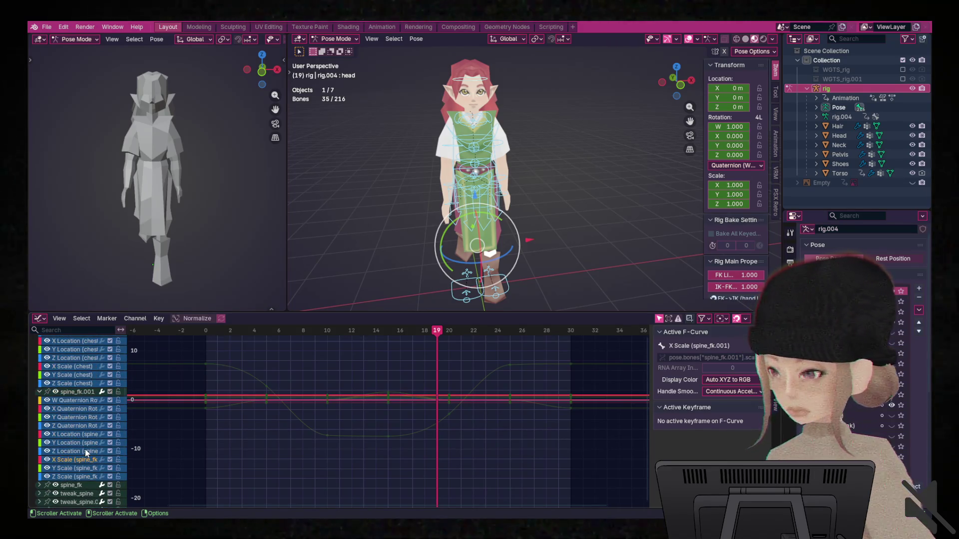
pyautogui.click(39, 318)
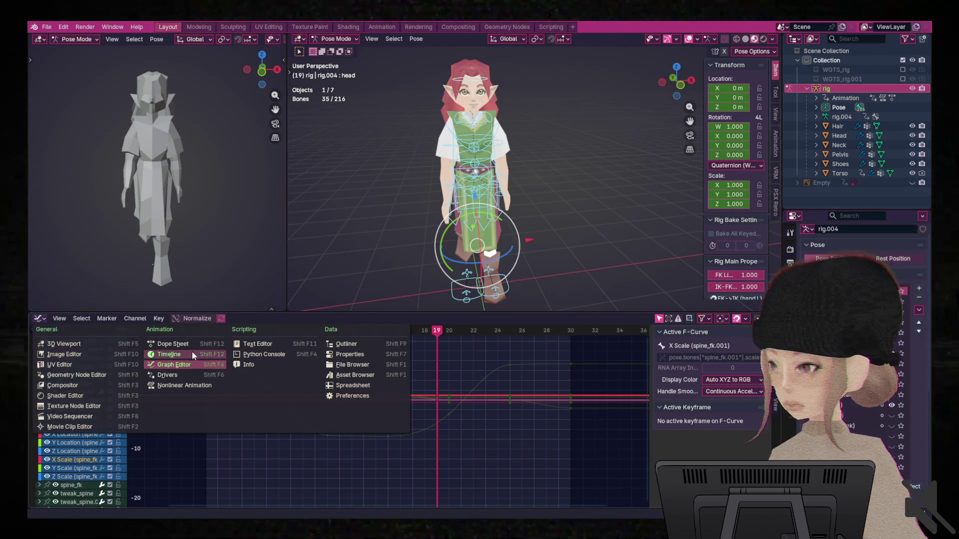
# Switch the Graph Editor to the Dope Sheet's Action Editor showing Walk_Cycle, enlarging the 3D views.
pyautogui.click(192, 344)
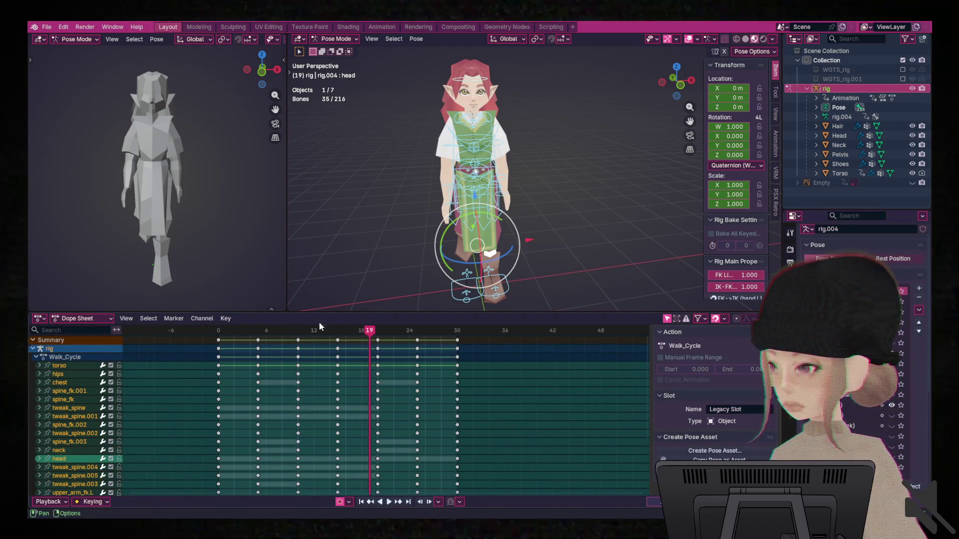
pyautogui.moveTo(326, 313); pyautogui.dragTo(326, 400)
pyautogui.click(80, 408)
pyautogui.click(81, 441)
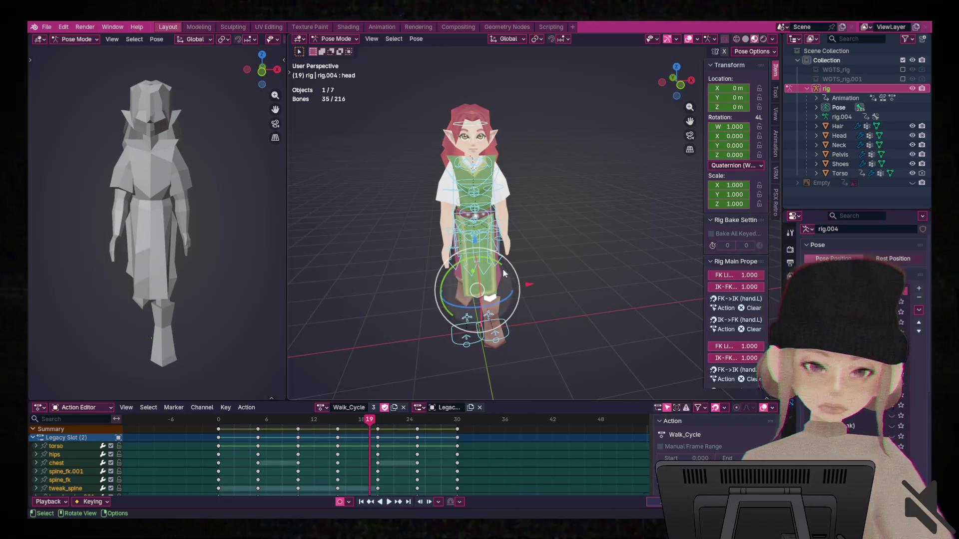
pyautogui.click(477, 209)
pyautogui.click(449, 124)
pyautogui.hotkey('alt', 'a')
pyautogui.click(470, 131)
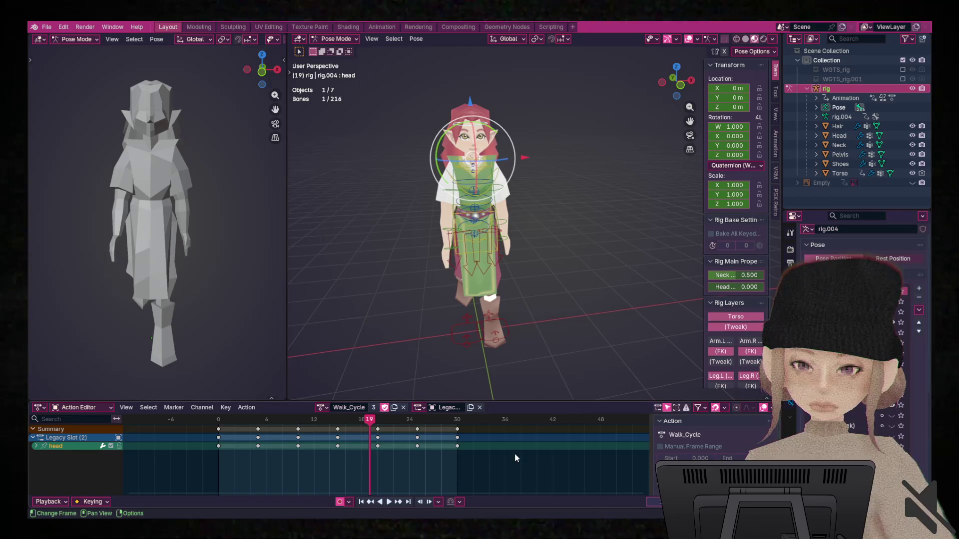
pyautogui.press('space')
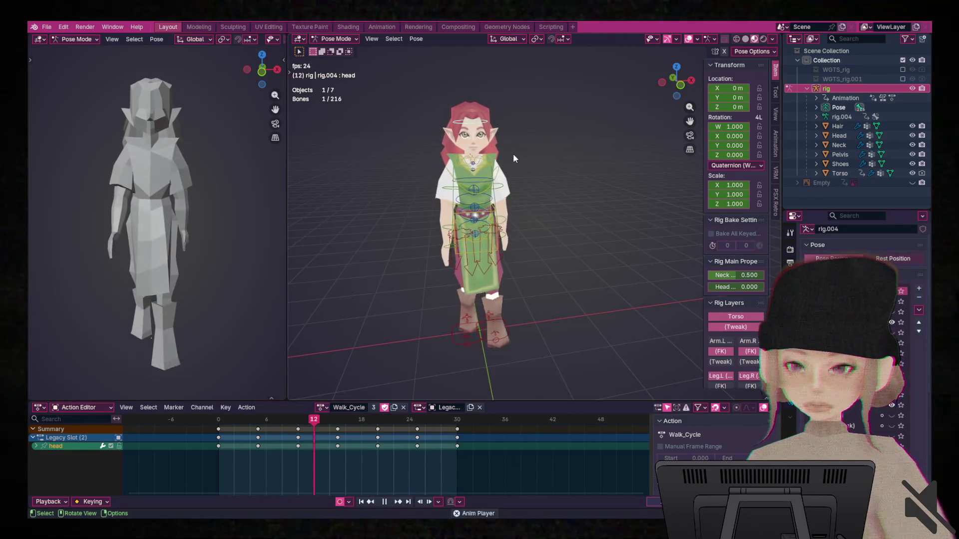
pyautogui.click(484, 164)
pyautogui.click(485, 161)
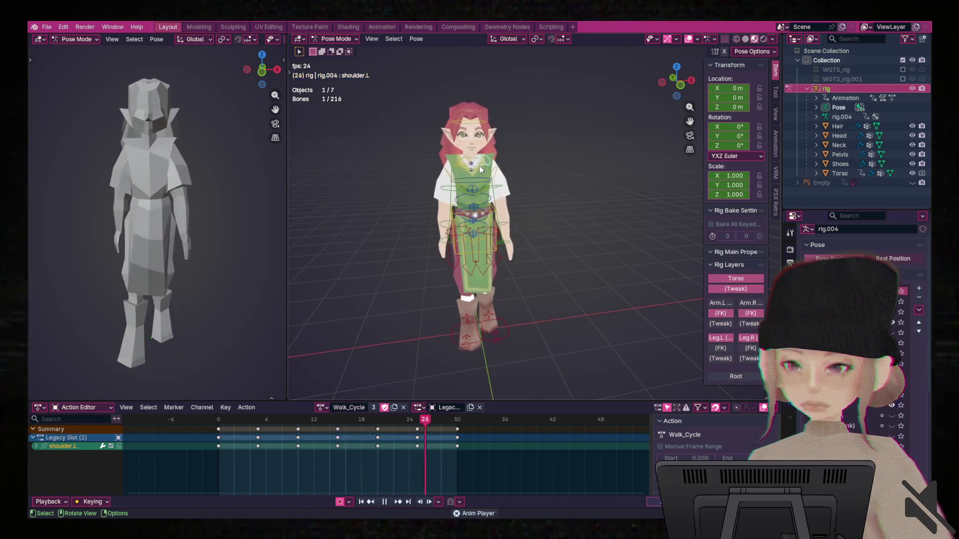
pyautogui.click(480, 167)
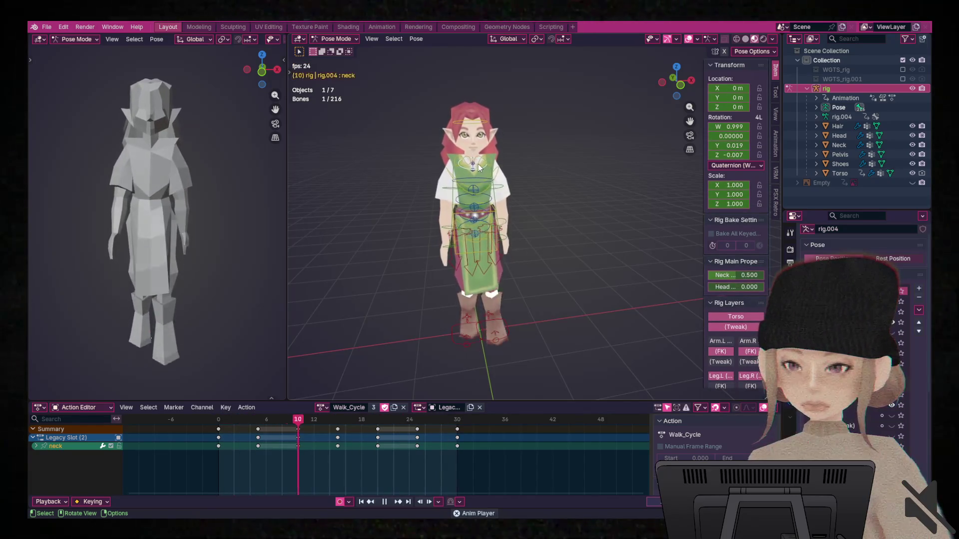
pyautogui.click(481, 157)
pyautogui.click(480, 178)
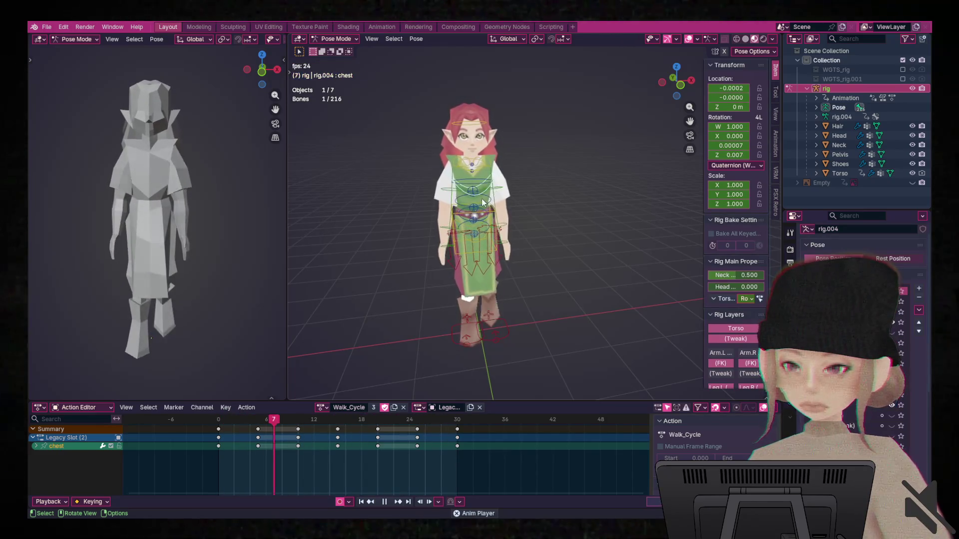
pyautogui.click(480, 198)
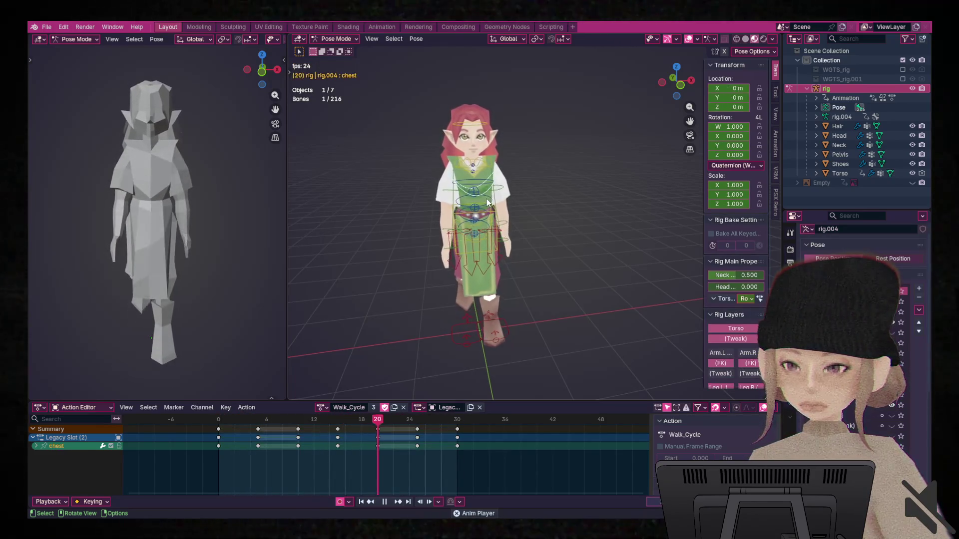
pyautogui.click(488, 125)
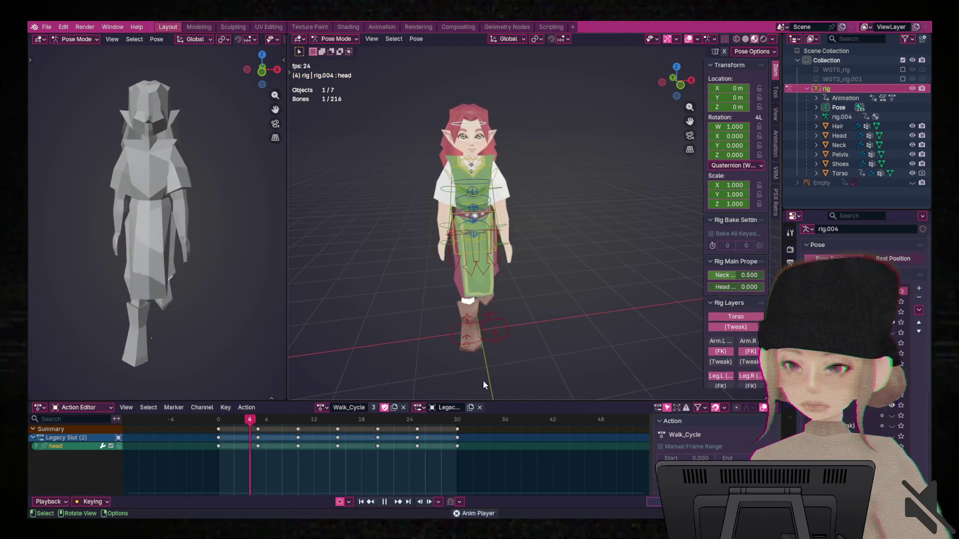
pyautogui.press('Escape')
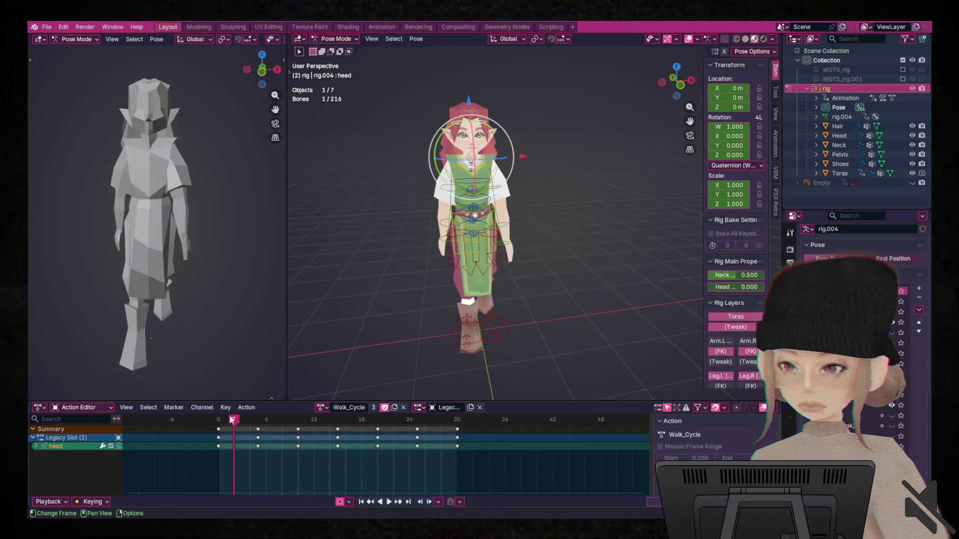
pyautogui.moveTo(250, 424); pyautogui.dragTo(301, 417)
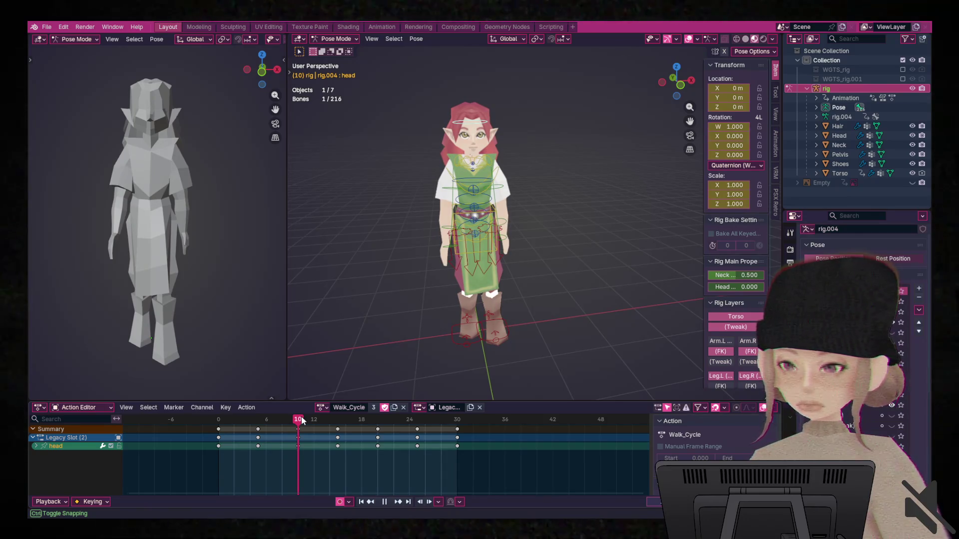
pyautogui.moveTo(301, 416); pyautogui.dragTo(446, 432)
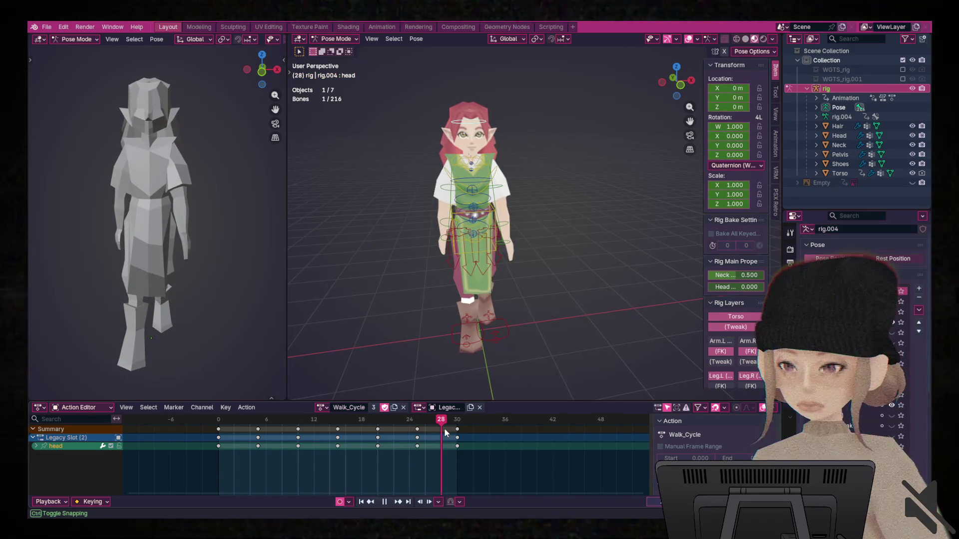
pyautogui.moveTo(446, 433); pyautogui.dragTo(199, 424)
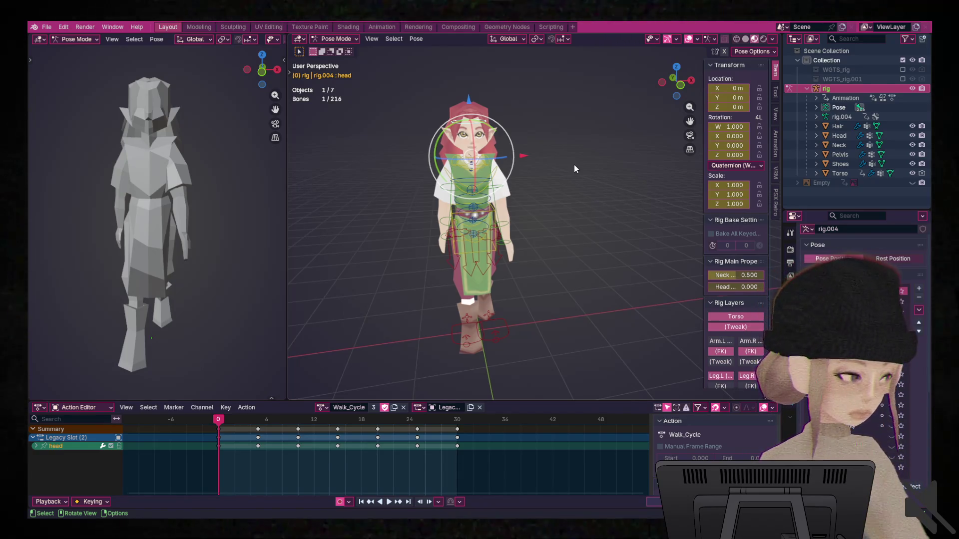
pyautogui.moveTo(601, 236)
pyautogui.mouseDown(button='middle')
pyautogui.moveTo(599, 223)
pyautogui.moveTo(634, 230)
pyautogui.mouseUp(button='middle')
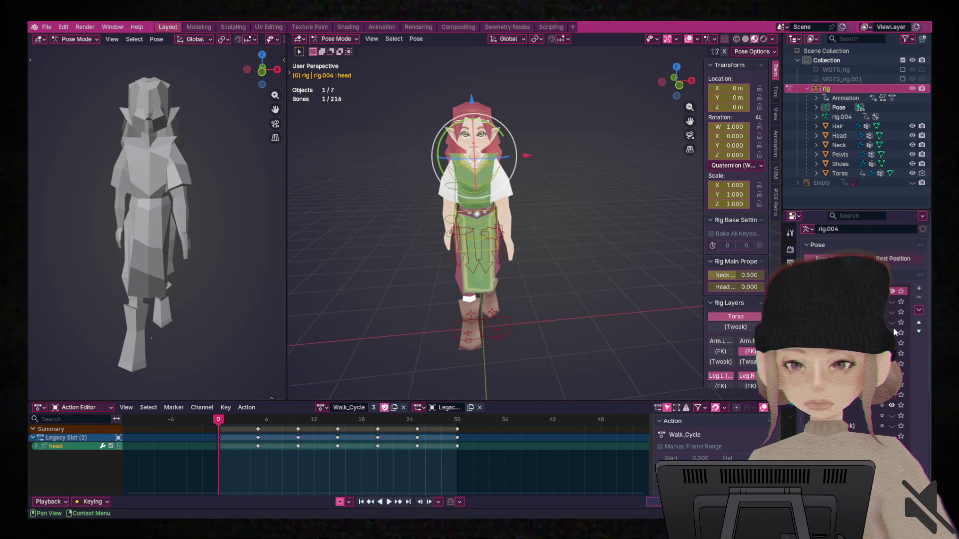
# Make all bone collections visible, return to Object Mode and select all seven objects.
pyautogui.moveTo(891, 302); pyautogui.dragTo(892, 426)
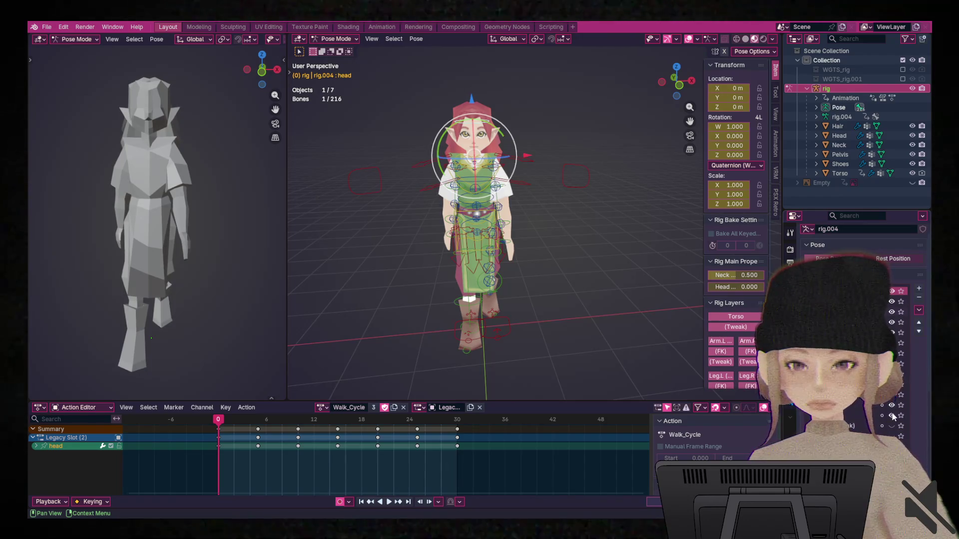
pyautogui.hotkey('ctrl', 'Tab')
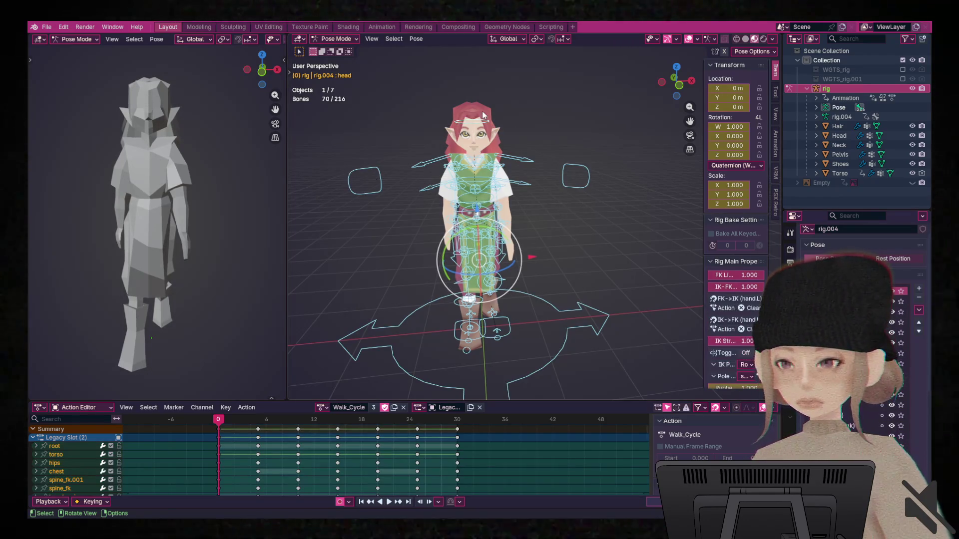
pyautogui.hotkey('alt', 'a')
pyautogui.press('a')
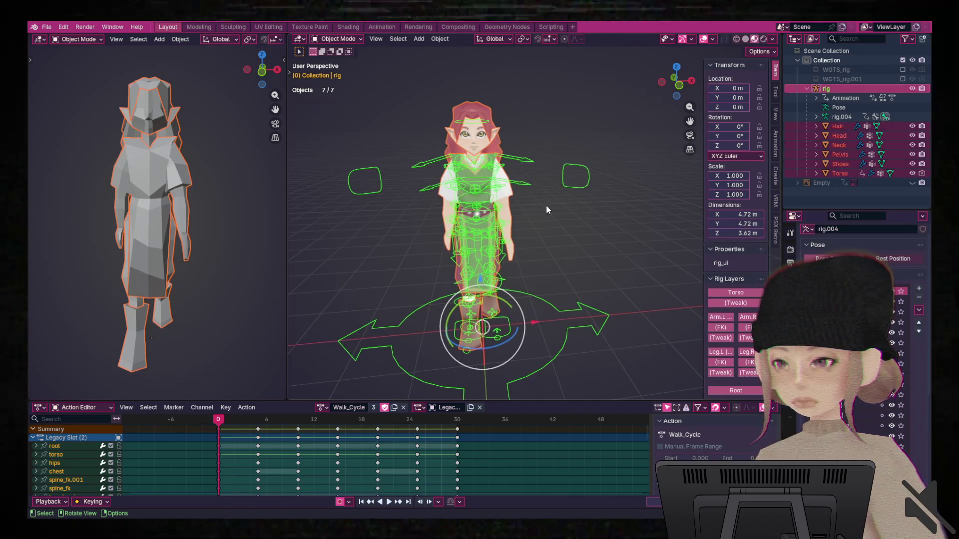
# Look through the File > Export format choices, then close them without exporting.
pyautogui.click(47, 27)
pyautogui.moveTo(76, 170)
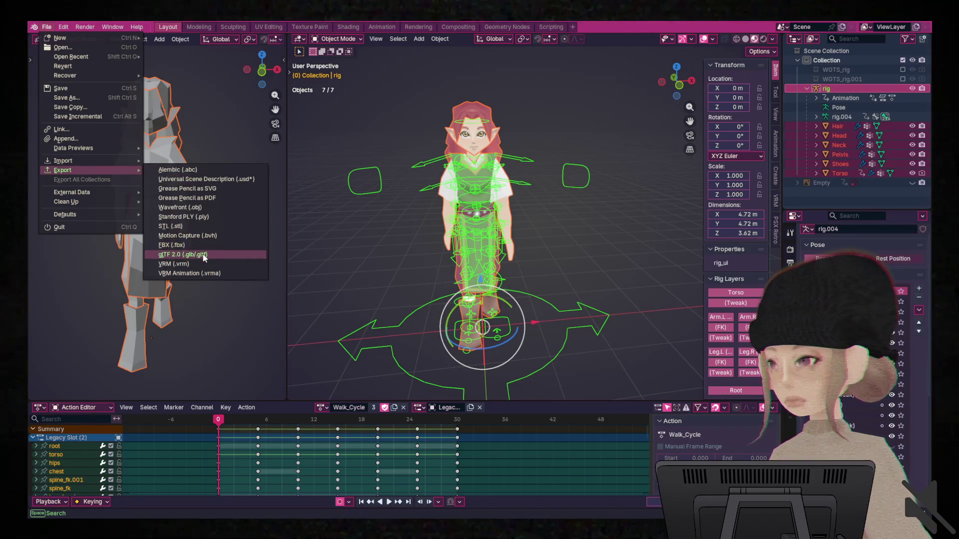
pyautogui.click(392, 256)
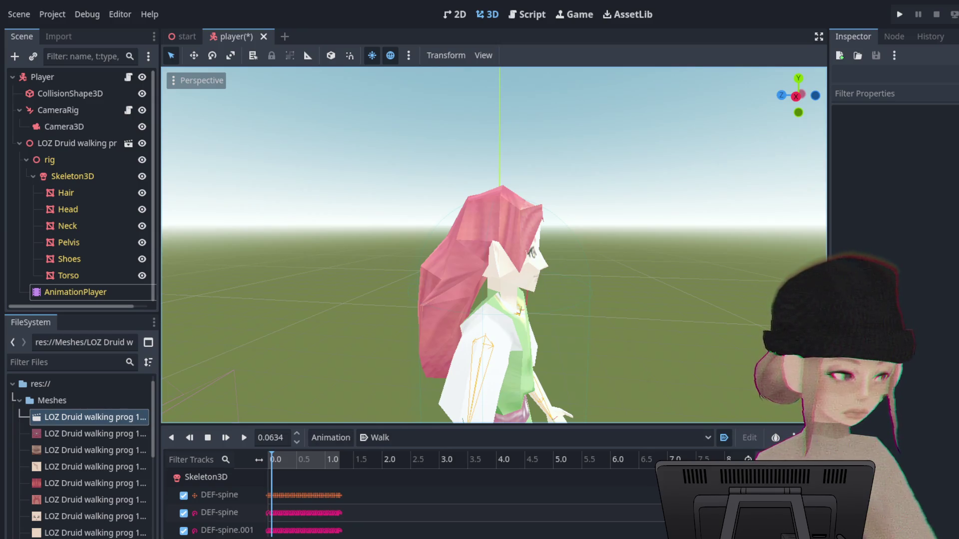
# Delete the old LOZ Druid walking model node from the Scene tree.
pyautogui.scroll(-2, 87, 473)
pyautogui.scroll(-3, 88, 473)
pyautogui.keyDown('shift'); pyautogui.click(94, 517); pyautogui.keyUp('shift')
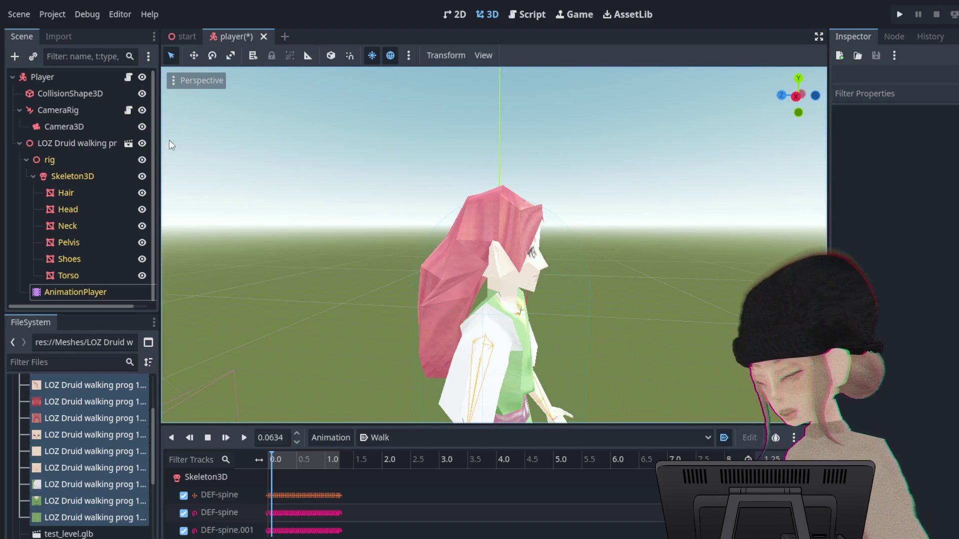
pyautogui.click(70, 142)
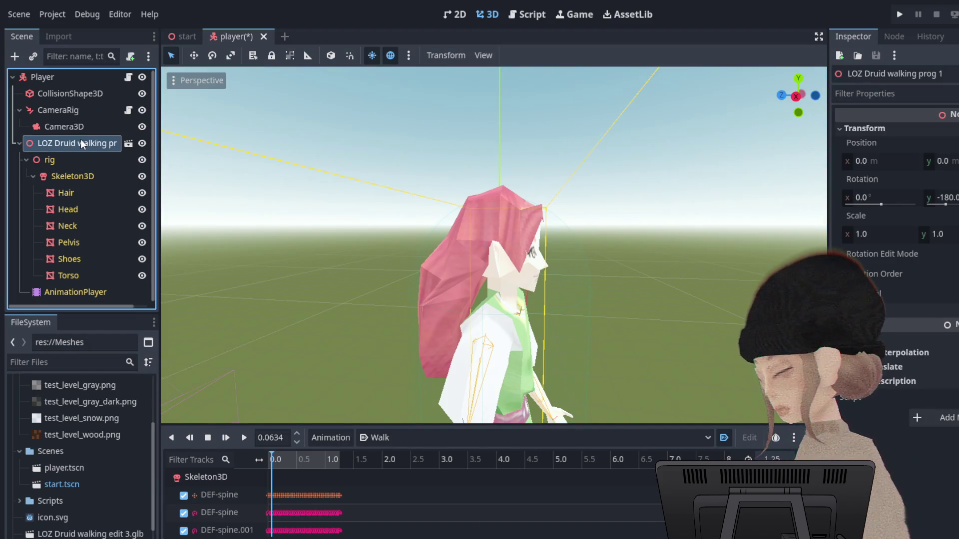
pyautogui.press('Delete')
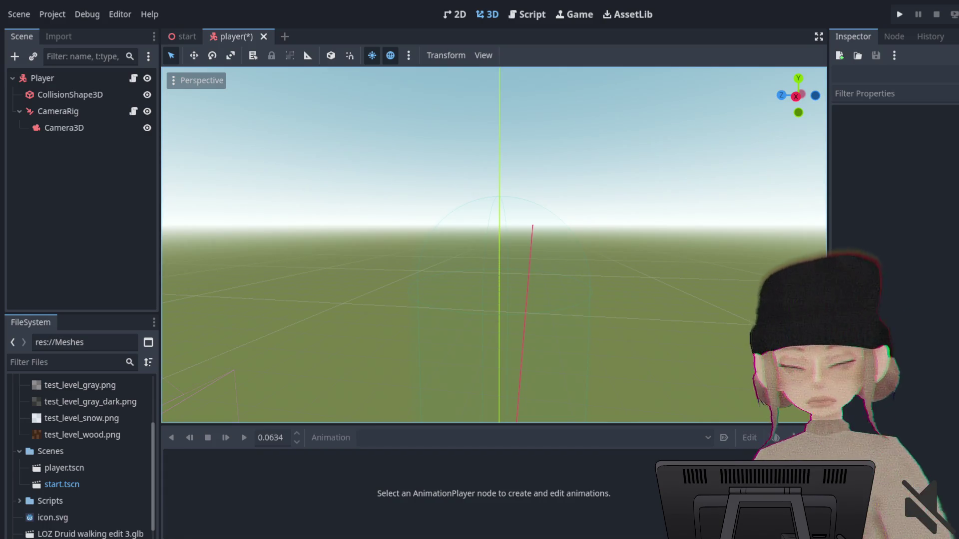
# Drop the LOZ Druid walking prog 1 .glb onto Player and set its Rotation Y to 180.
pyautogui.scroll(3, 80, 454)
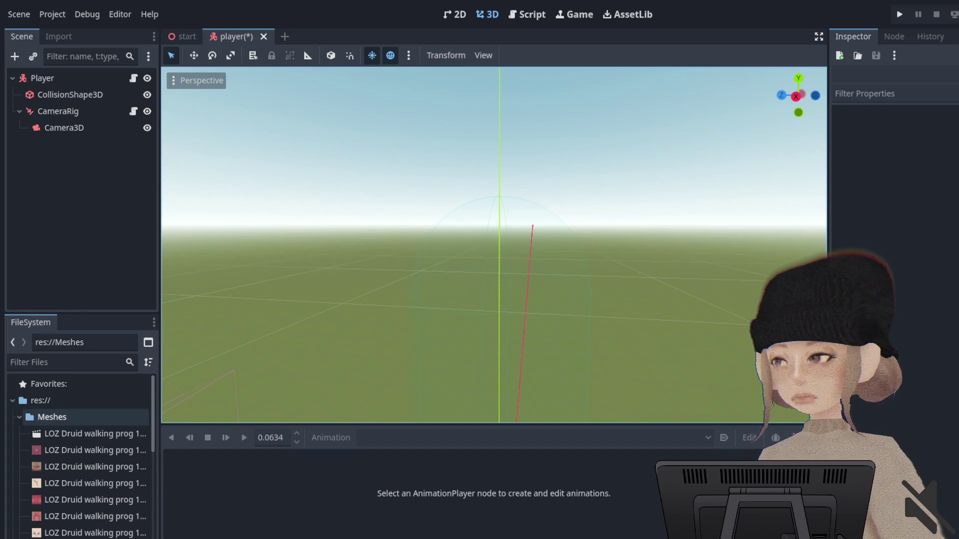
pyautogui.moveTo(75, 434)
pyautogui.mouseDown()
pyautogui.moveTo(33, 70)
pyautogui.moveTo(40, 80)
pyautogui.mouseUp()
pyautogui.click(909, 128)
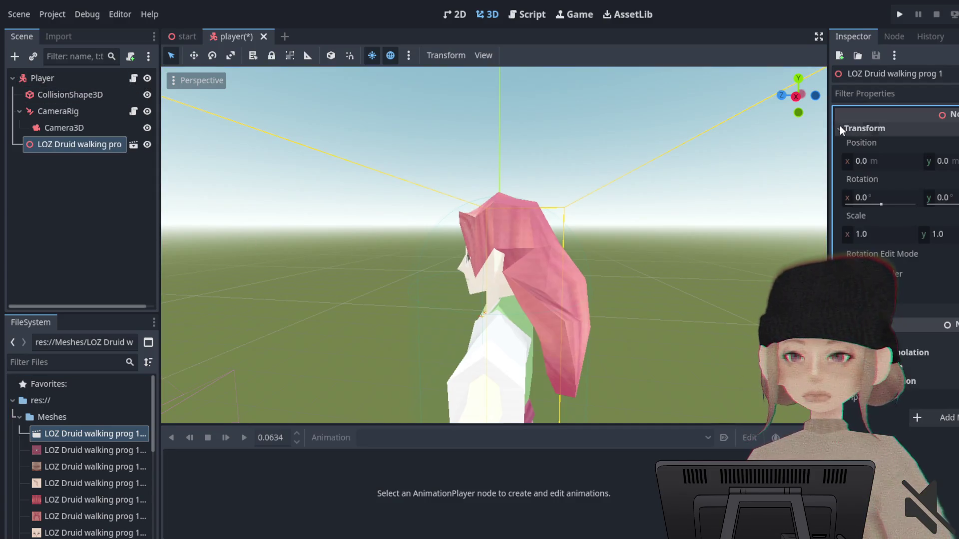
pyautogui.click(942, 197)
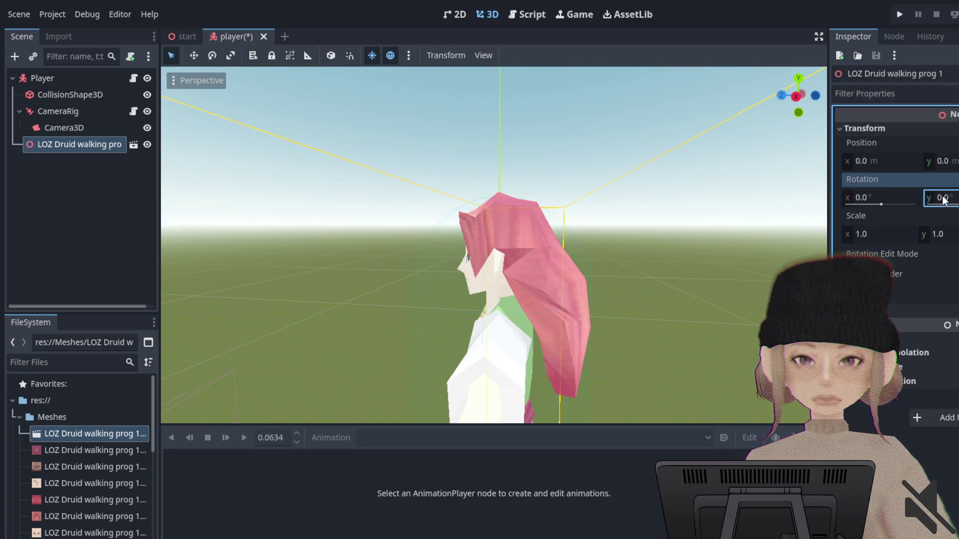
pyautogui.write('180')
pyautogui.press('Return')
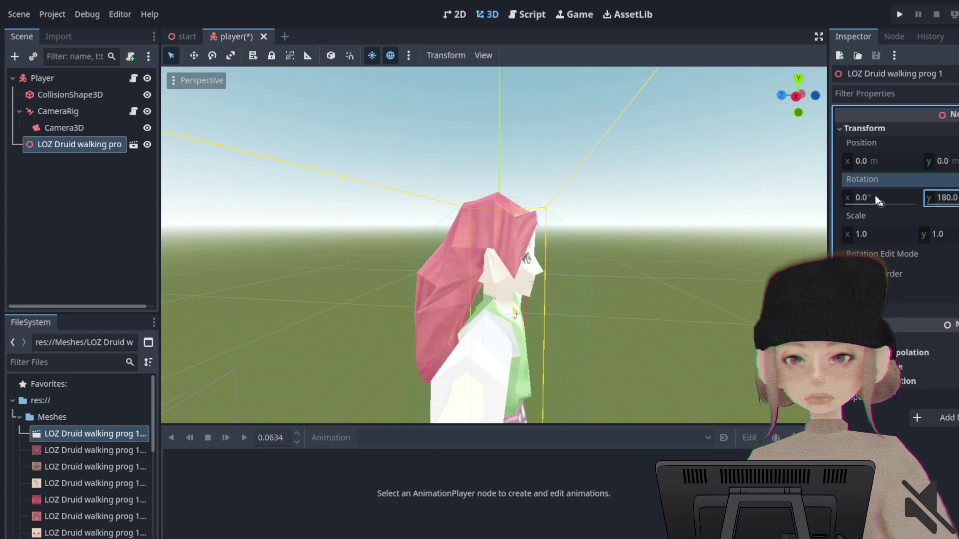
# Orbit and zoom the viewport to view the druid from the front and side.
pyautogui.moveTo(653, 207); pyautogui.dragTo(535, 225, button='middle')
pyautogui.scroll(-2, 520, 216)
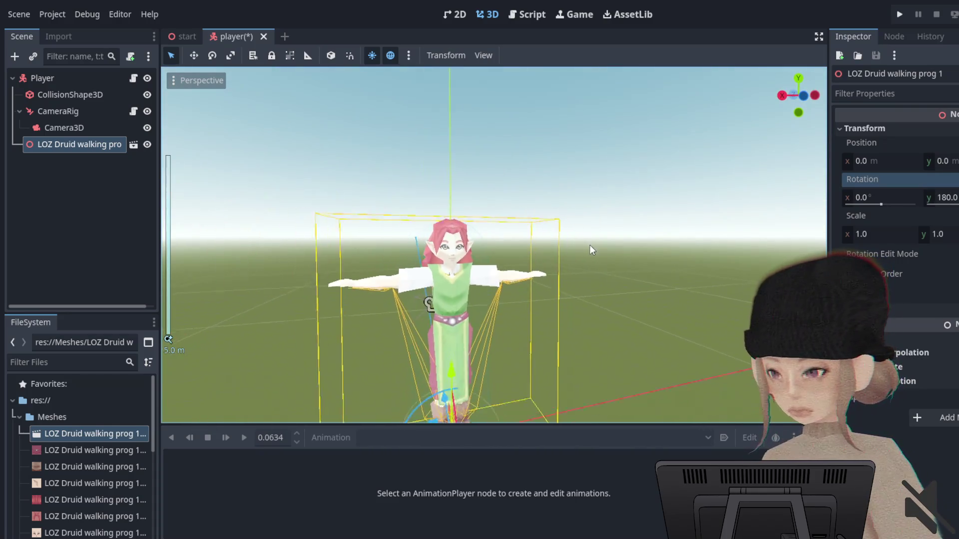
pyautogui.scroll(5, 619, 235)
pyautogui.scroll(5, 614, 239)
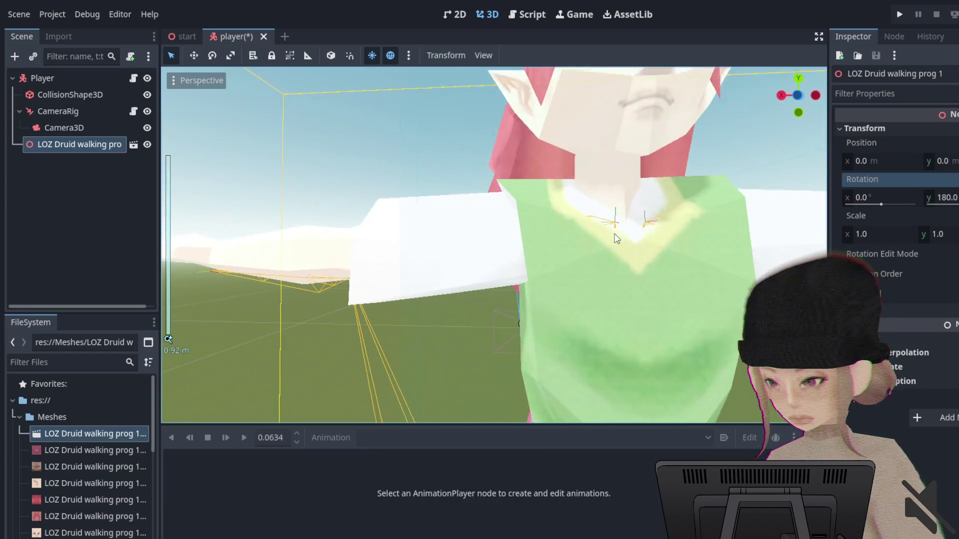
pyautogui.scroll(-3, 614, 238)
pyautogui.moveTo(614, 239); pyautogui.dragTo(189, 300, button='middle')
pyautogui.scroll(-1, 327, 314)
pyautogui.scroll(-2, 587, 288)
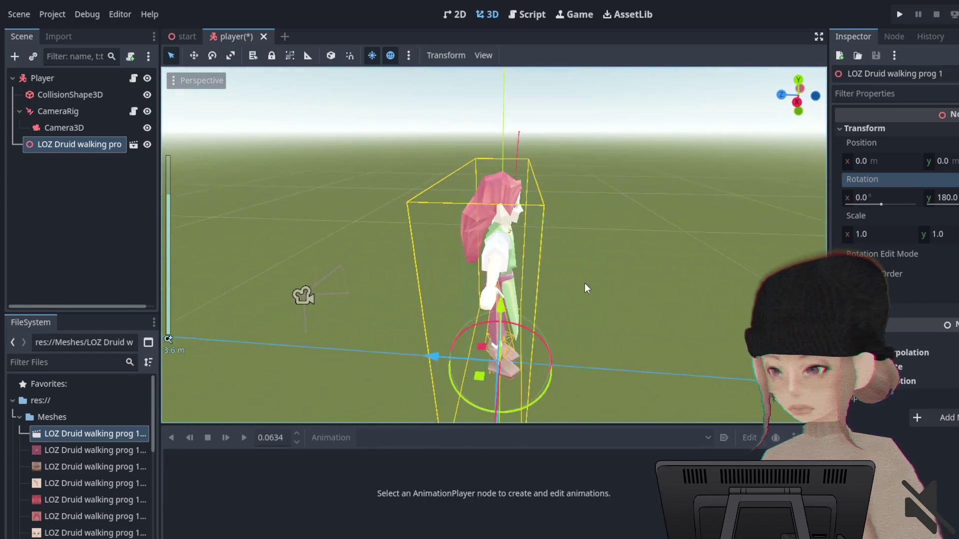
pyautogui.moveTo(586, 289); pyautogui.dragTo(475, 313, button='middle')
pyautogui.scroll(-1, 475, 314)
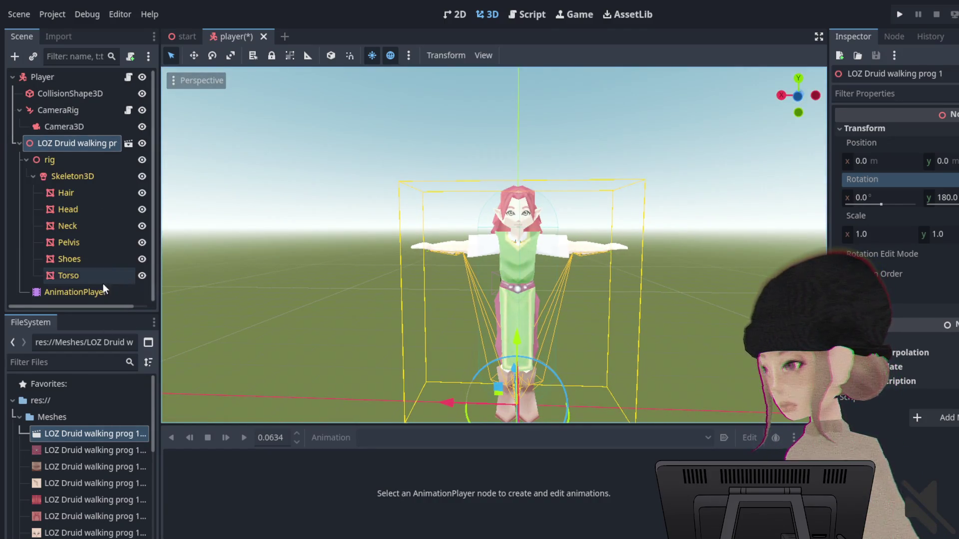
# Select the AnimationPlayer, play the Walk animation while orbiting to watch it, then stop.
pyautogui.click(100, 292)
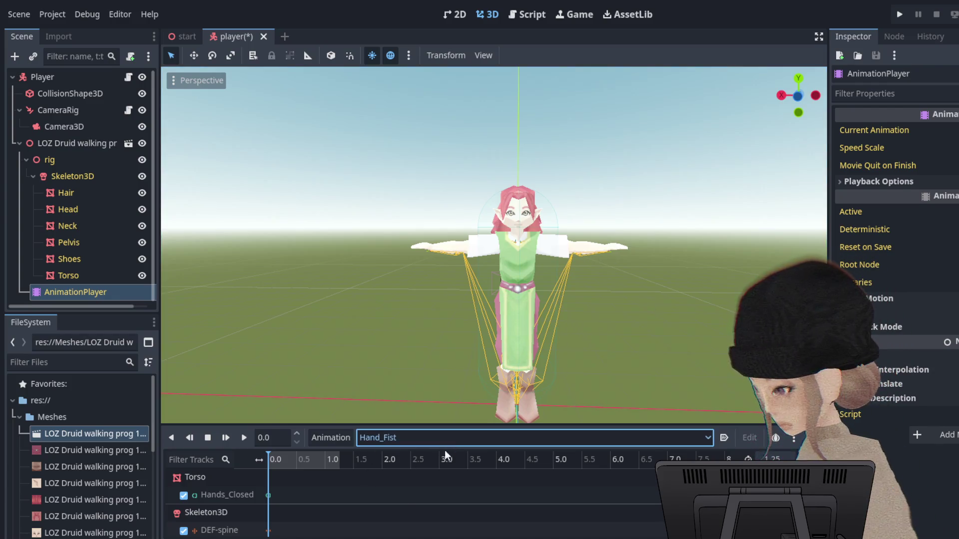
pyautogui.press('Down')
pyautogui.click(244, 437)
pyautogui.moveTo(499, 310); pyautogui.dragTo(337, 307, button='middle')
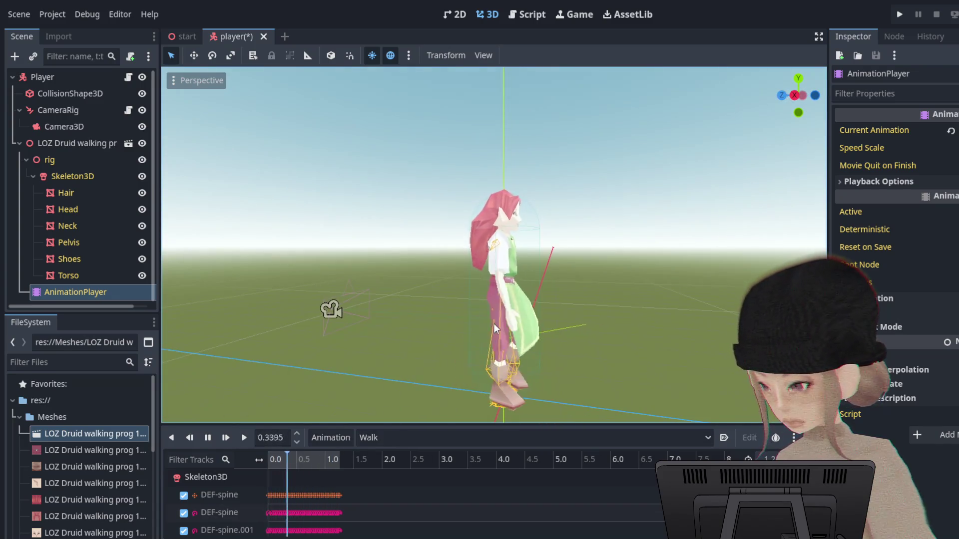
pyautogui.scroll(5, 494, 328)
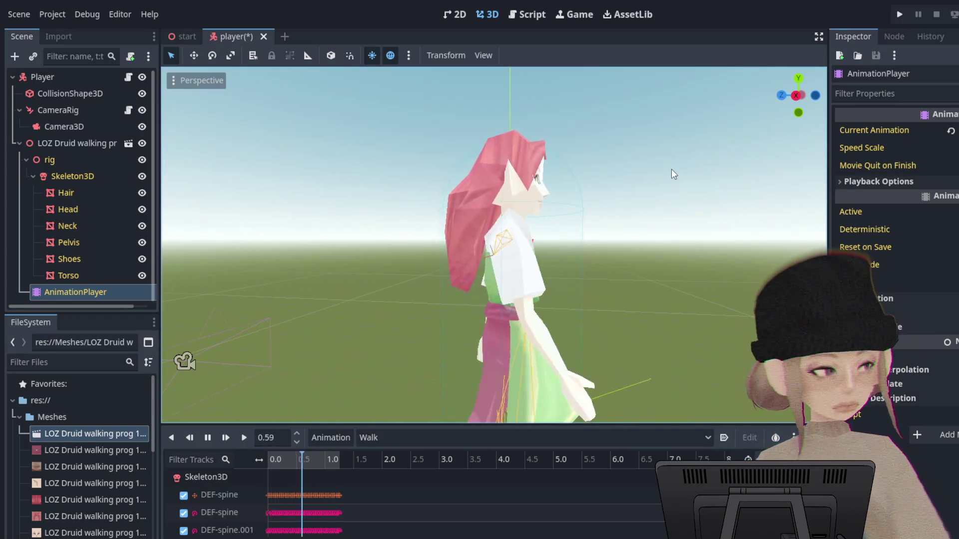
pyautogui.moveTo(673, 174); pyautogui.dragTo(744, 293, button='middle')
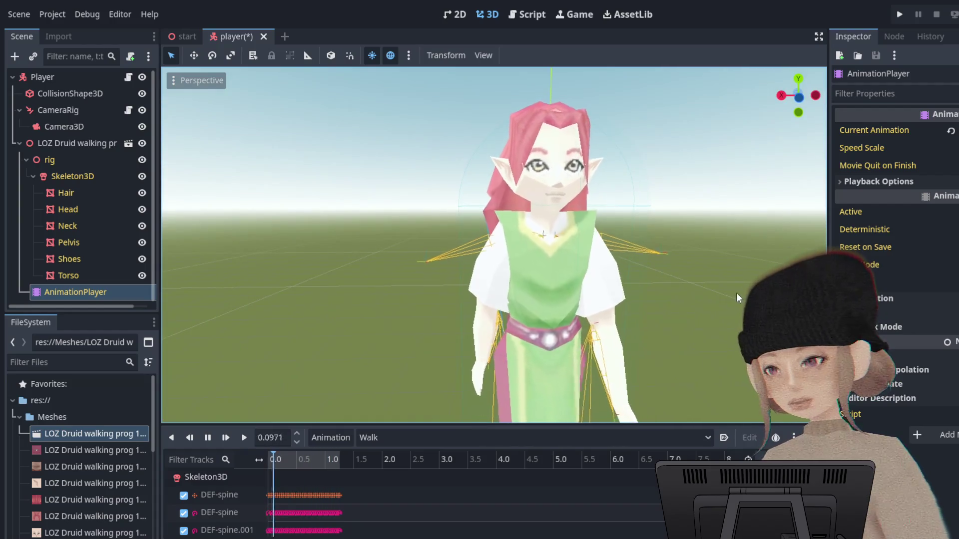
pyautogui.scroll(-3, 642, 261)
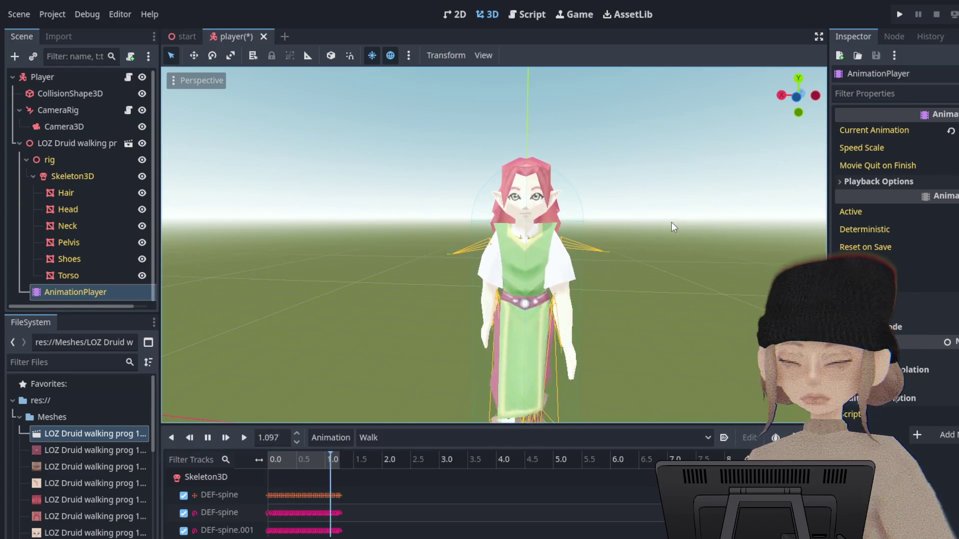
pyautogui.scroll(2, 644, 250)
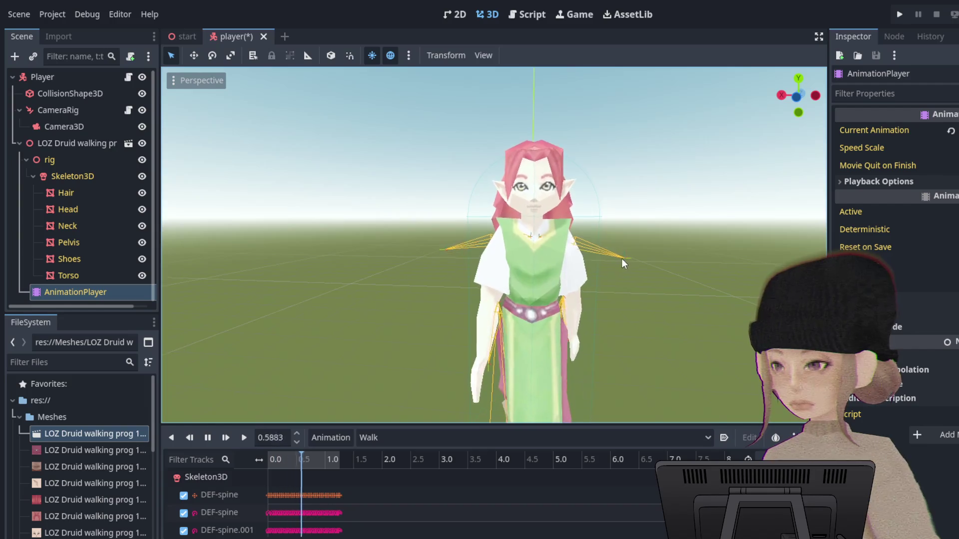
pyautogui.scroll(-2, 614, 269)
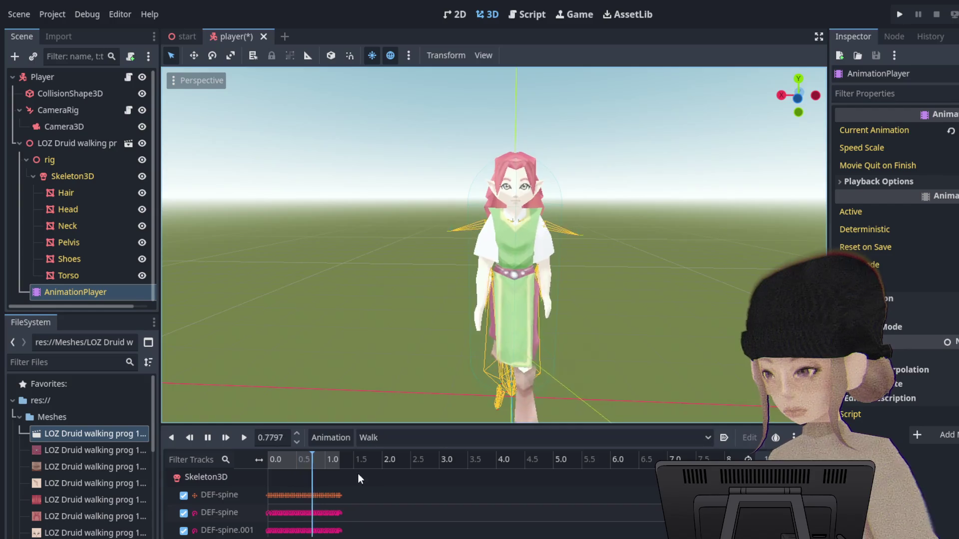
pyautogui.click(208, 442)
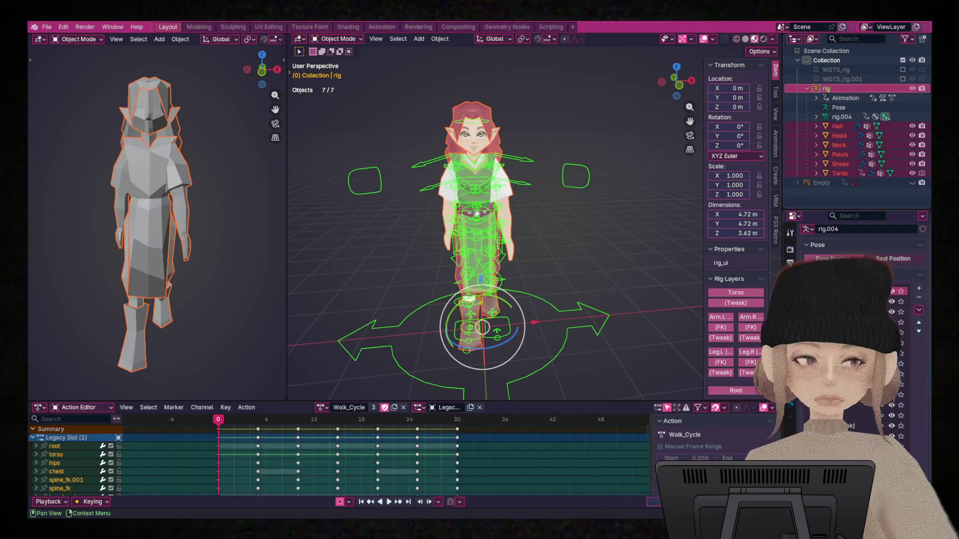
# Hide Root and tweak layers, then show Torso, Torso (Tweak), FK arm and left leg layers.
pyautogui.moveTo(736, 292); pyautogui.dragTo(736, 391)
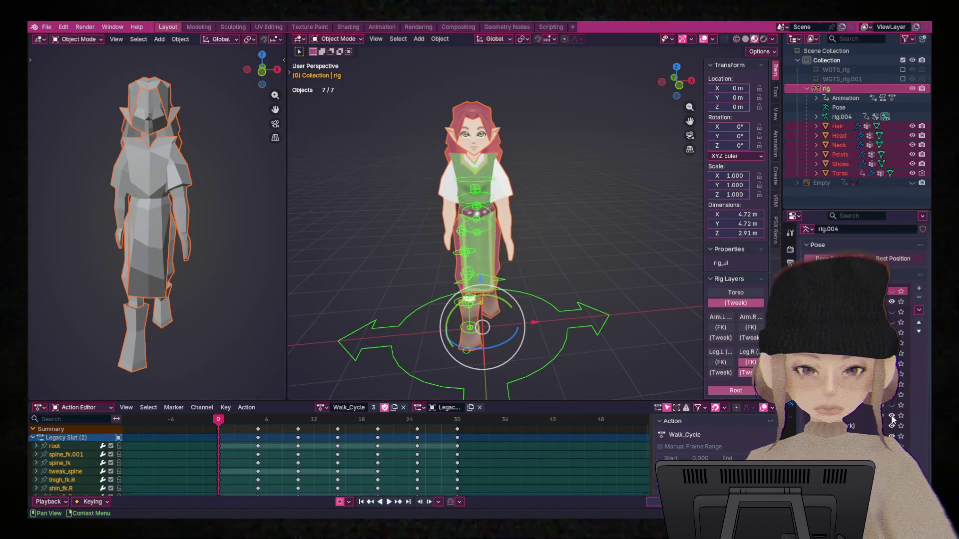
pyautogui.click(891, 301)
pyautogui.click(891, 322)
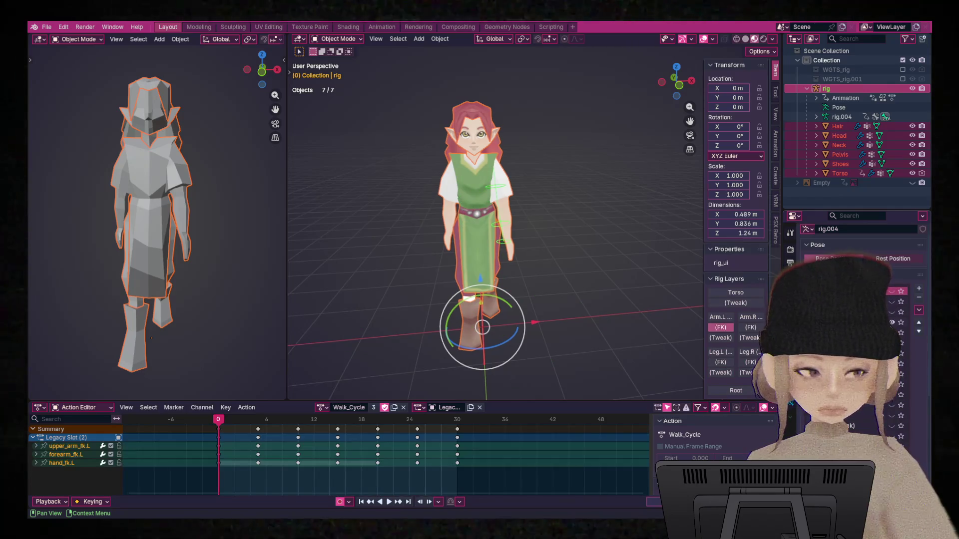
pyautogui.click(892, 353)
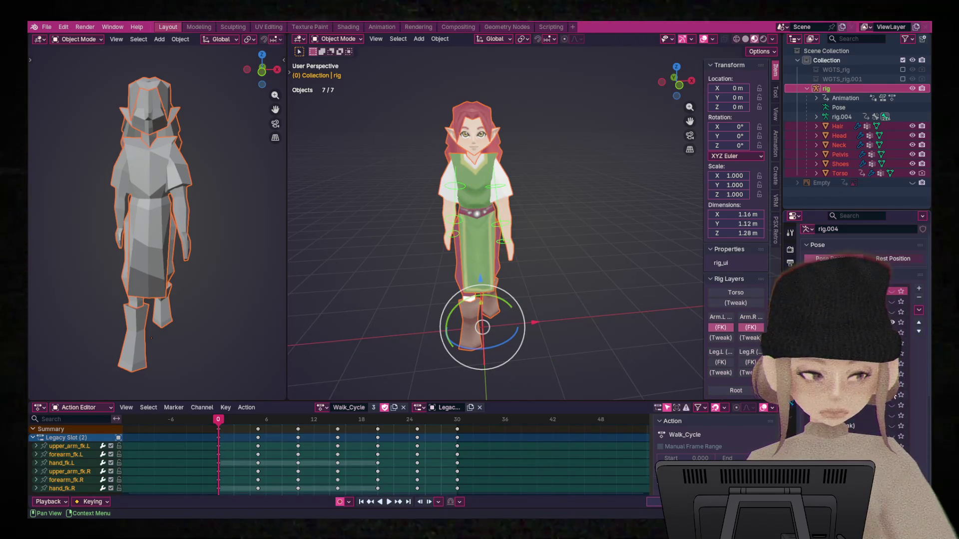
pyautogui.click(892, 416)
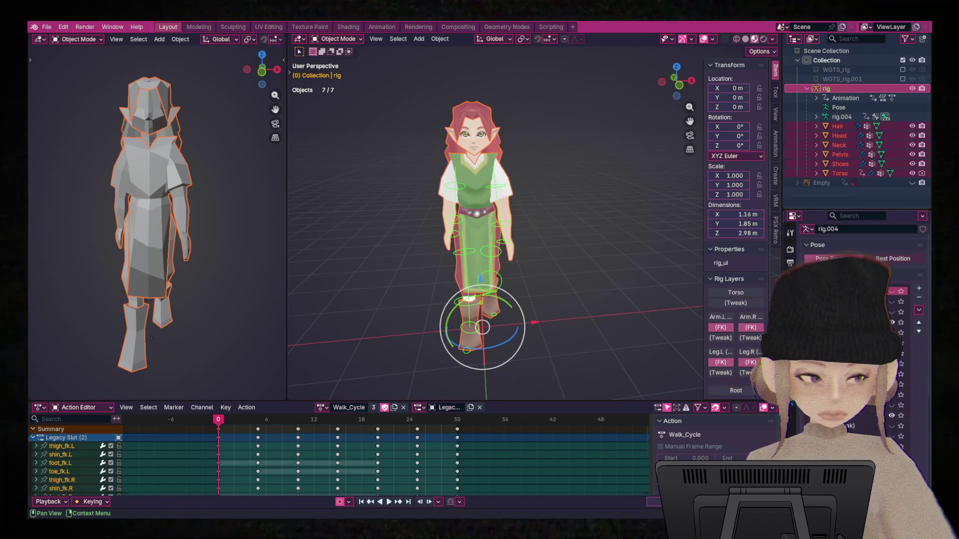
pyautogui.click(891, 302)
pyautogui.click(891, 291)
# Orbit around the character and select only the rig.
pyautogui.moveTo(596, 158); pyautogui.dragTo(558, 159, button='middle')
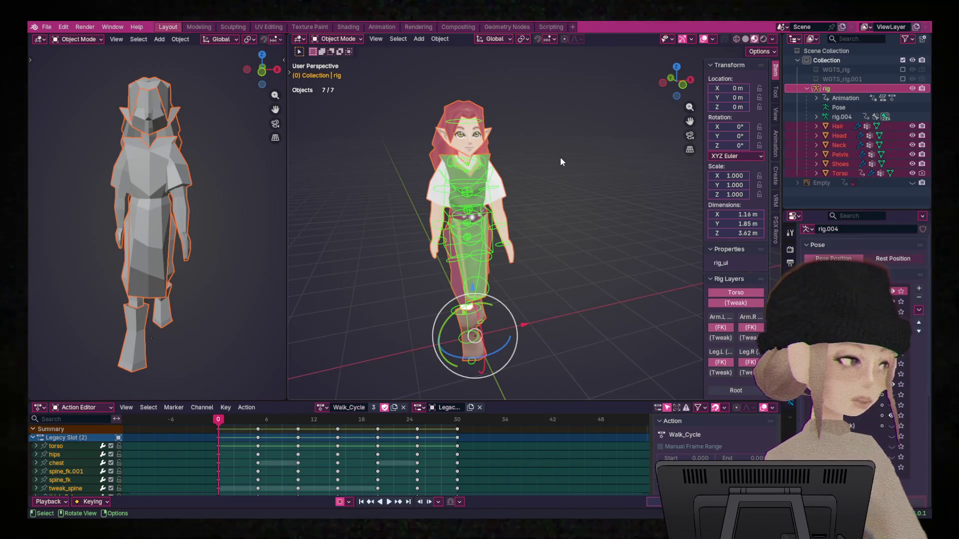
pyautogui.moveTo(559, 157)
pyautogui.mouseDown(button='middle')
pyautogui.moveTo(640, 194)
pyautogui.moveTo(627, 196)
pyautogui.mouseUp(button='middle')
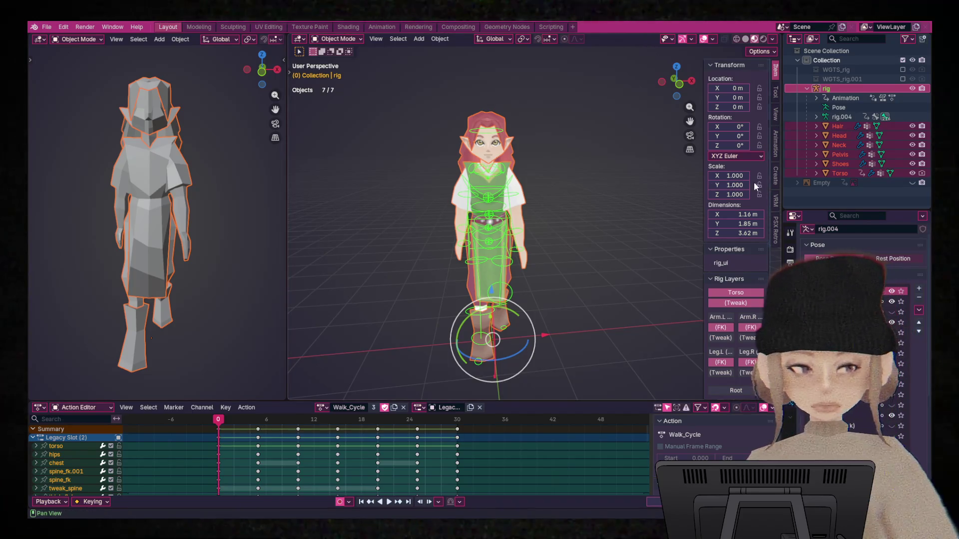
pyautogui.click(498, 131)
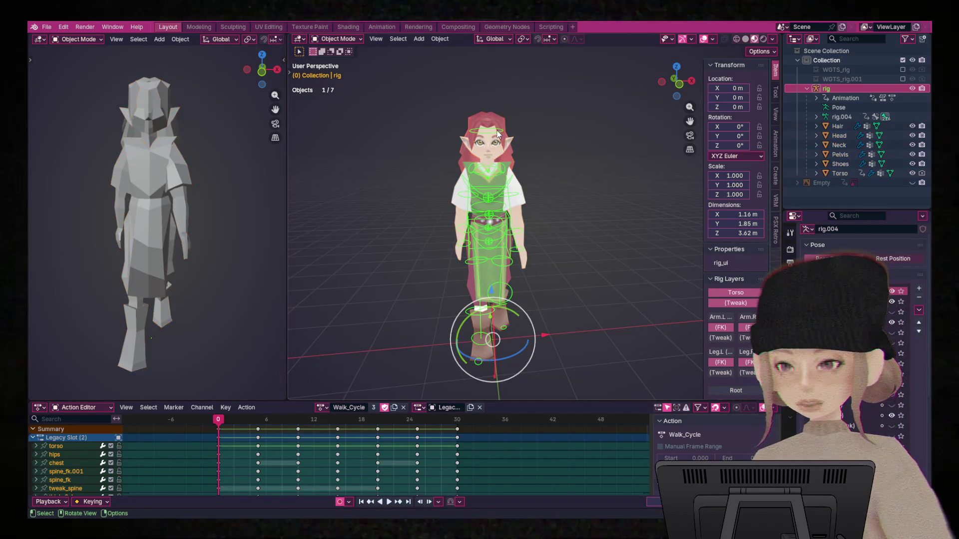
# In Pose Mode, play Walk_Cycle, toggle the bone's scale locks on and off, then stop.
pyautogui.hotkey('ctrl', 'Tab')
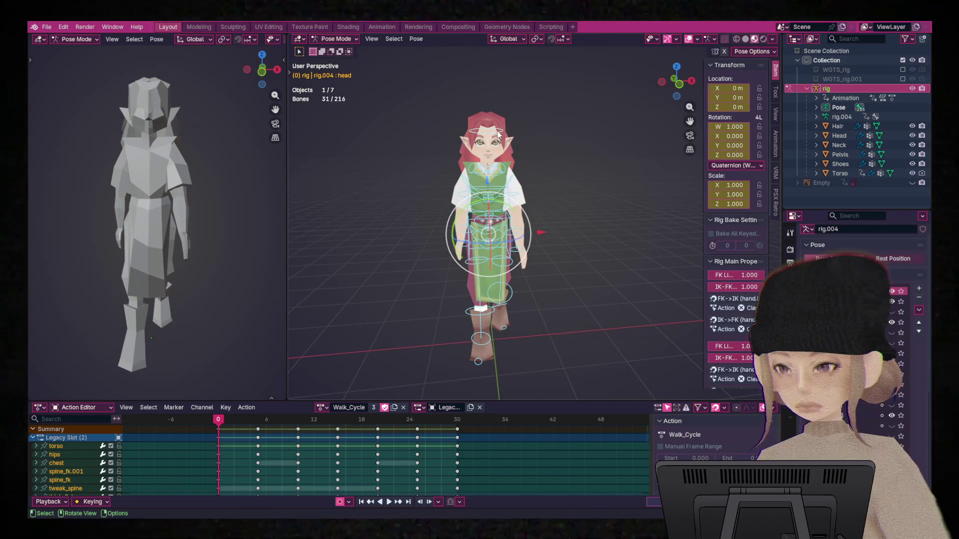
pyautogui.press('space')
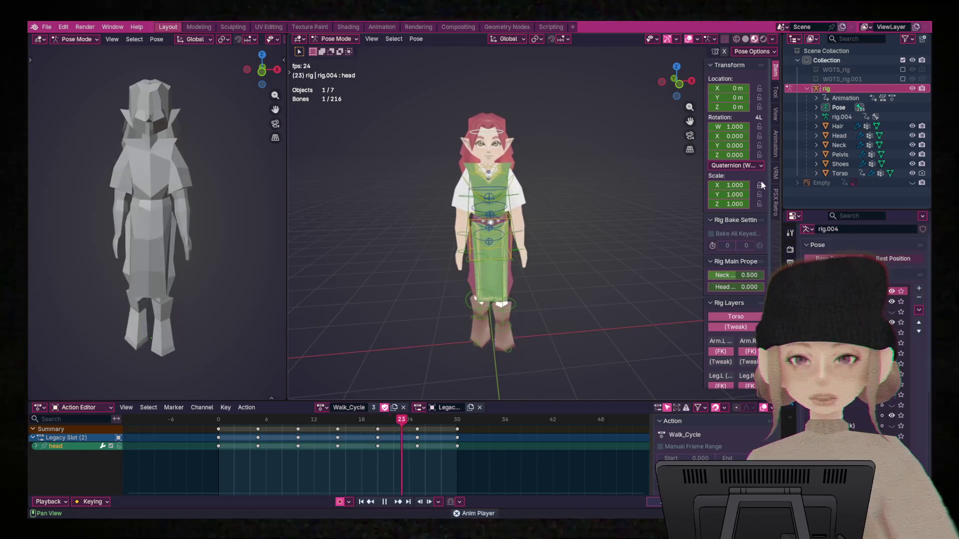
pyautogui.moveTo(760, 186); pyautogui.dragTo(760, 204)
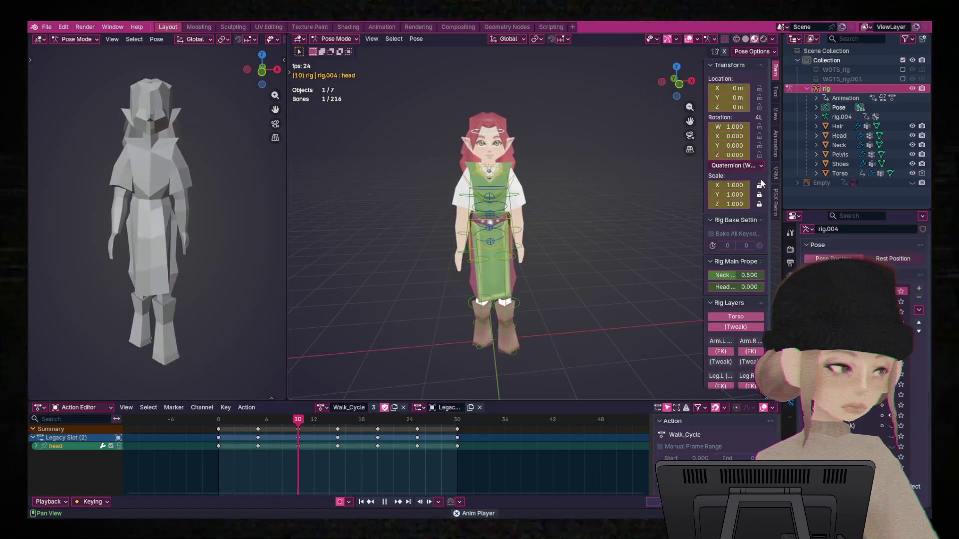
pyautogui.moveTo(760, 185); pyautogui.dragTo(759, 204)
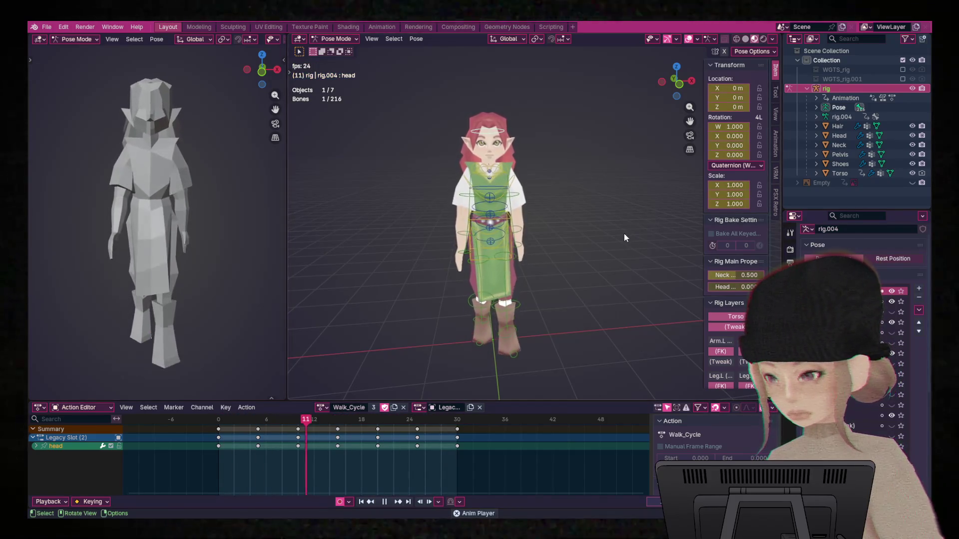
pyautogui.press('space')
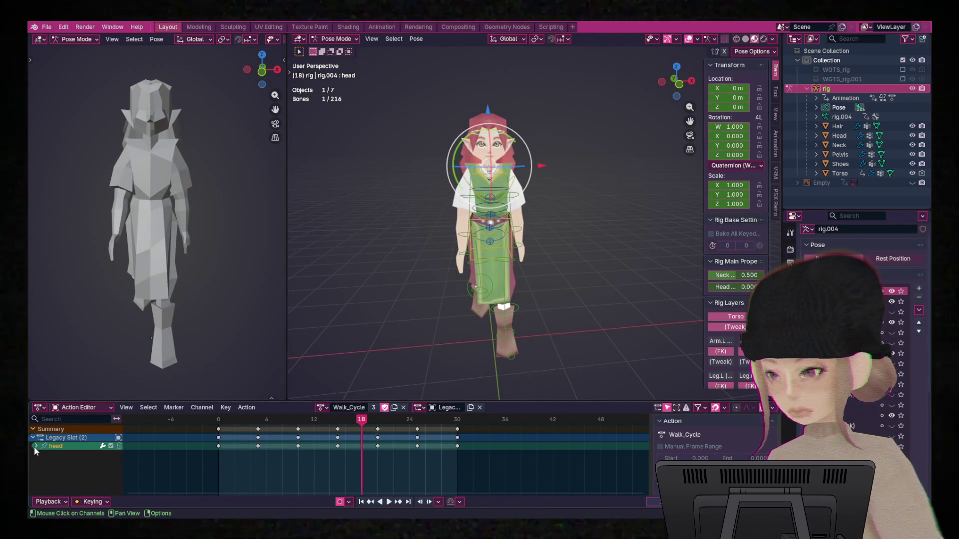
# Expand the head channel in the Action Editor to list its curves.
pyautogui.click(35, 446)
pyautogui.scroll(-2, 127, 455)
pyautogui.scroll(1, 149, 450)
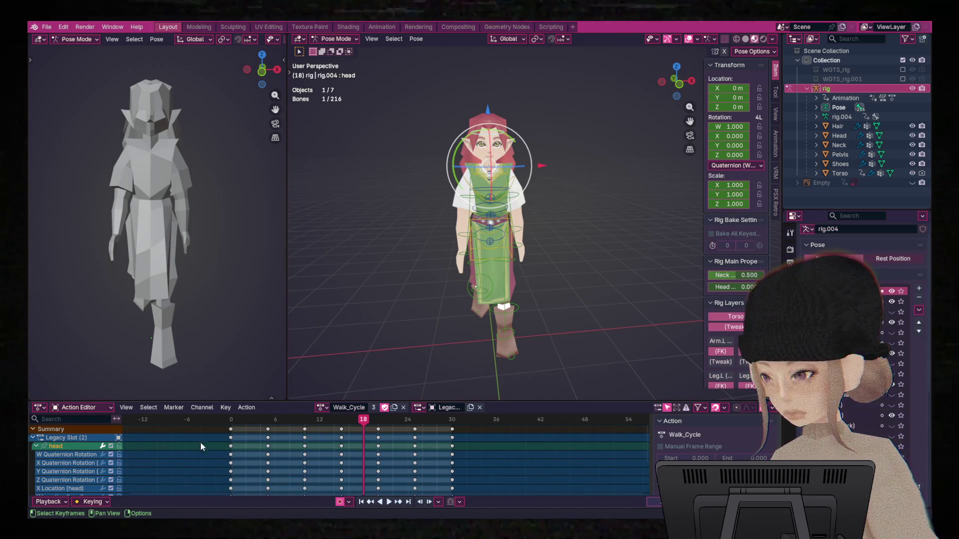
pyautogui.scroll(-1, 664, 421)
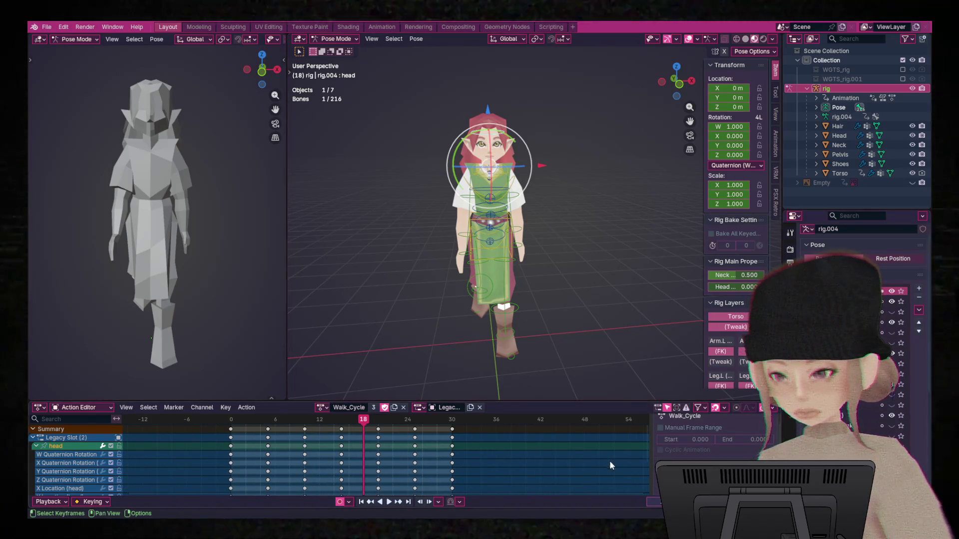
pyautogui.scroll(-1, 567, 465)
pyautogui.scroll(1, 596, 457)
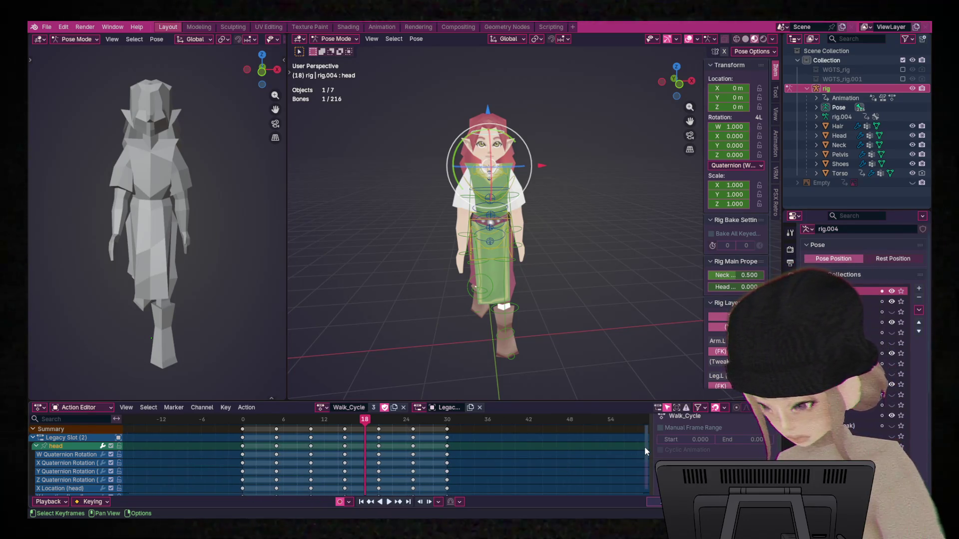
pyautogui.moveTo(644, 447); pyautogui.dragTo(650, 475)
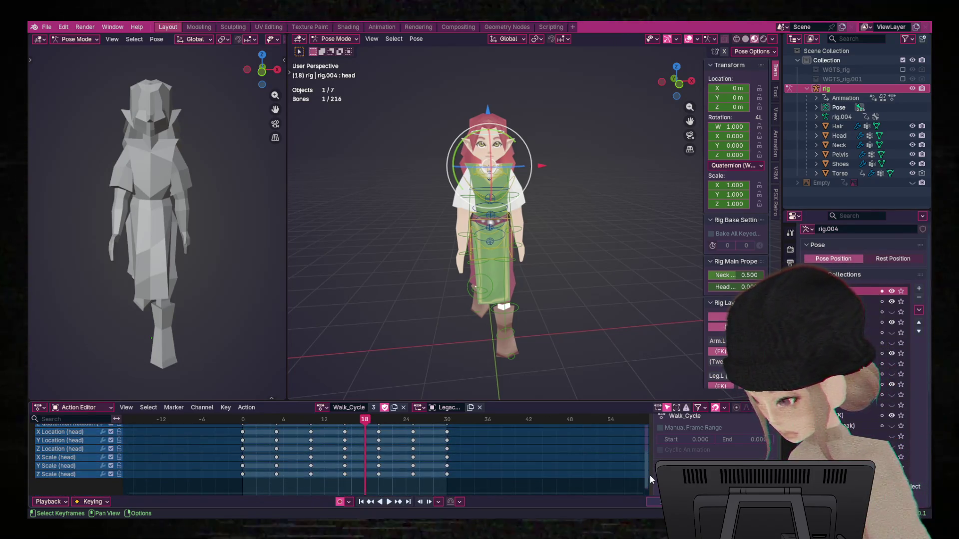
# Select and delete the head's X, Y and Z Scale channels and keyframes.
pyautogui.click(242, 459)
pyautogui.click(243, 466)
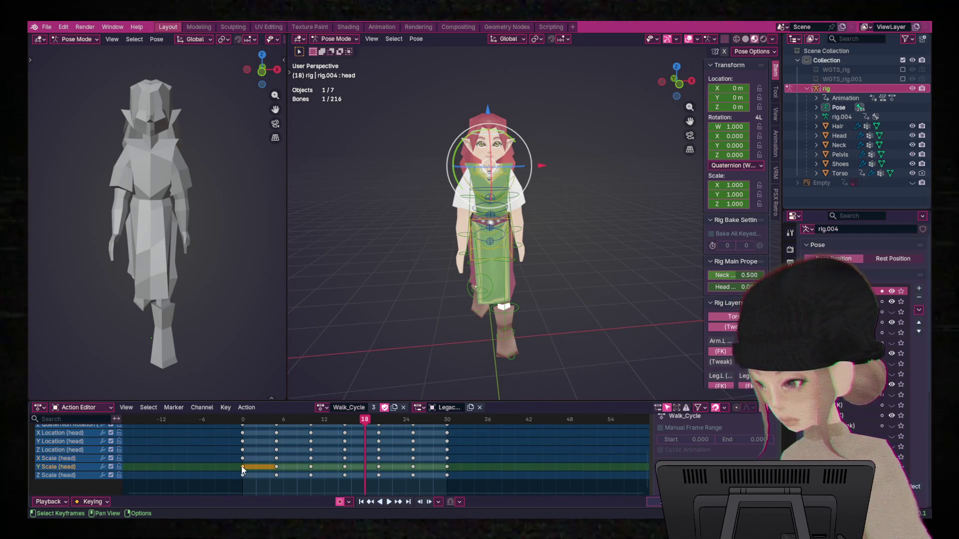
pyautogui.click(242, 475)
pyautogui.moveTo(507, 478); pyautogui.dragTo(225, 460)
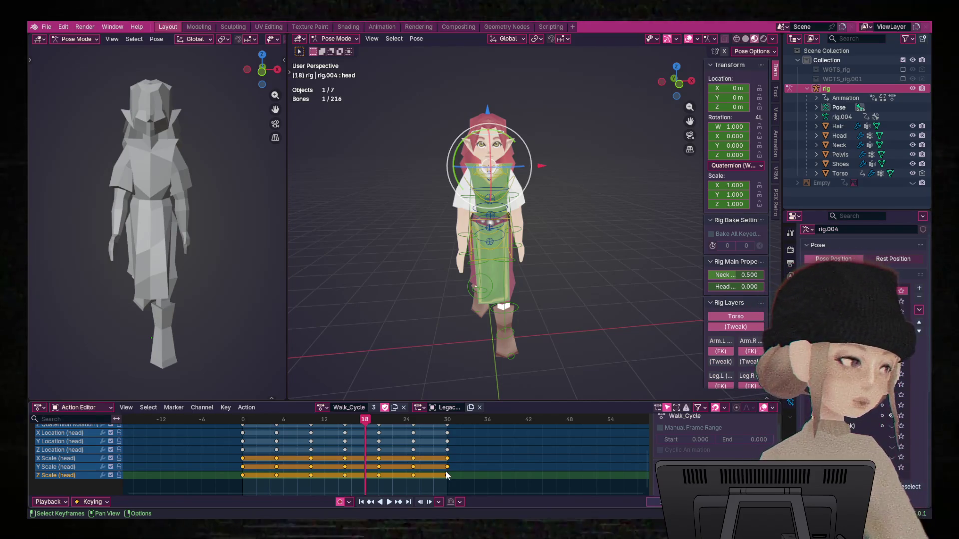
pyautogui.press('Delete')
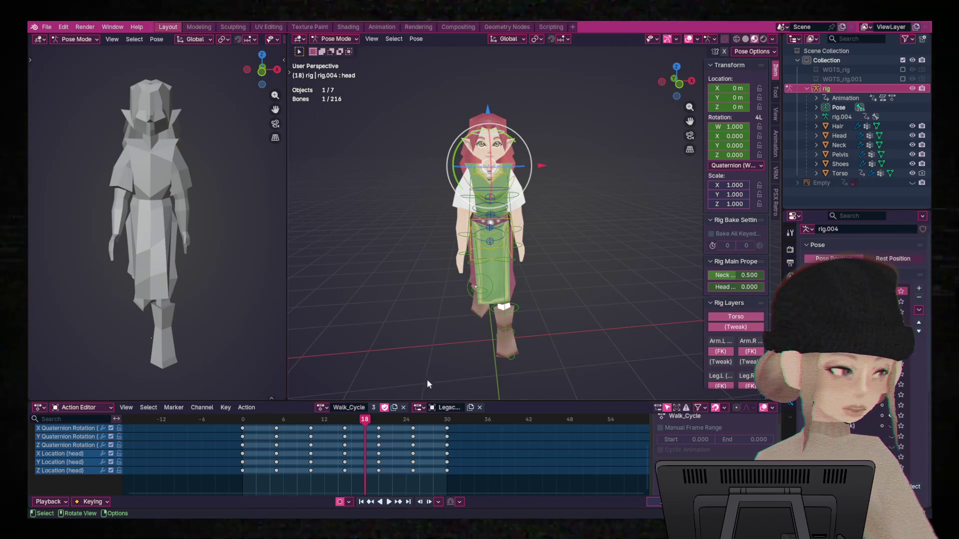
pyautogui.moveTo(431, 304); pyautogui.dragTo(395, 382, button='middle')
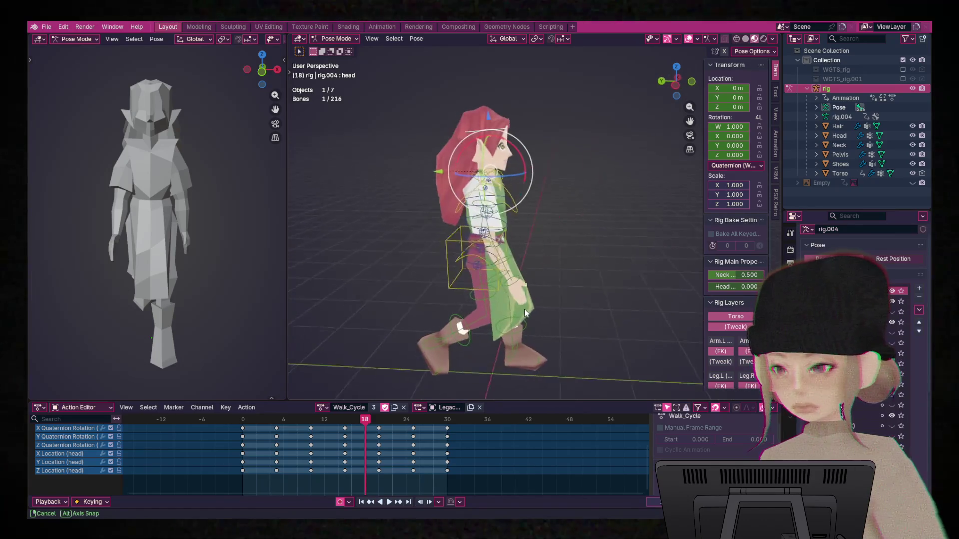
# Rewind to the first frame and play the walk cycle, then stop it.
pyautogui.press('Left')
pyautogui.press('Left')
pyautogui.press('Left')
pyautogui.press('Left')
pyautogui.press('Left')
pyautogui.press('Left')
pyautogui.press('space')
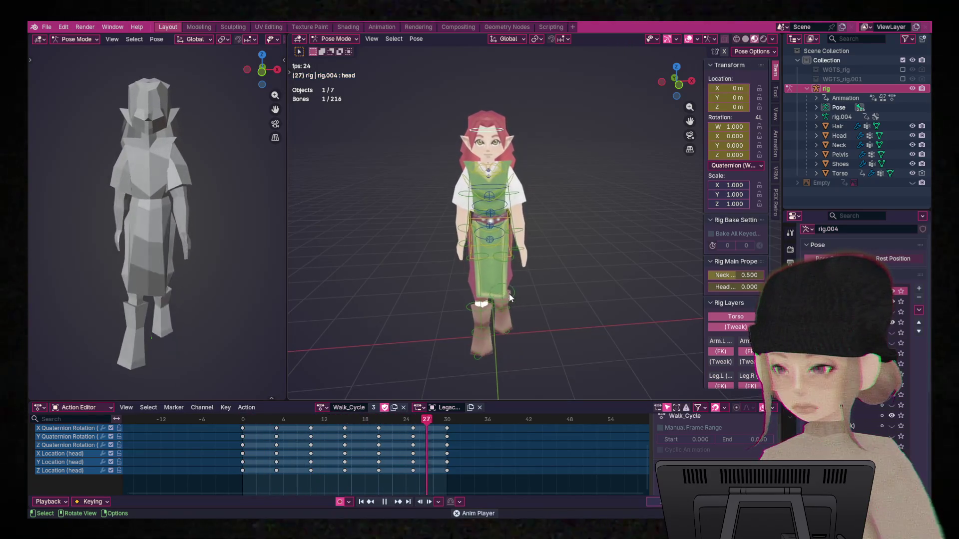
pyautogui.press('space')
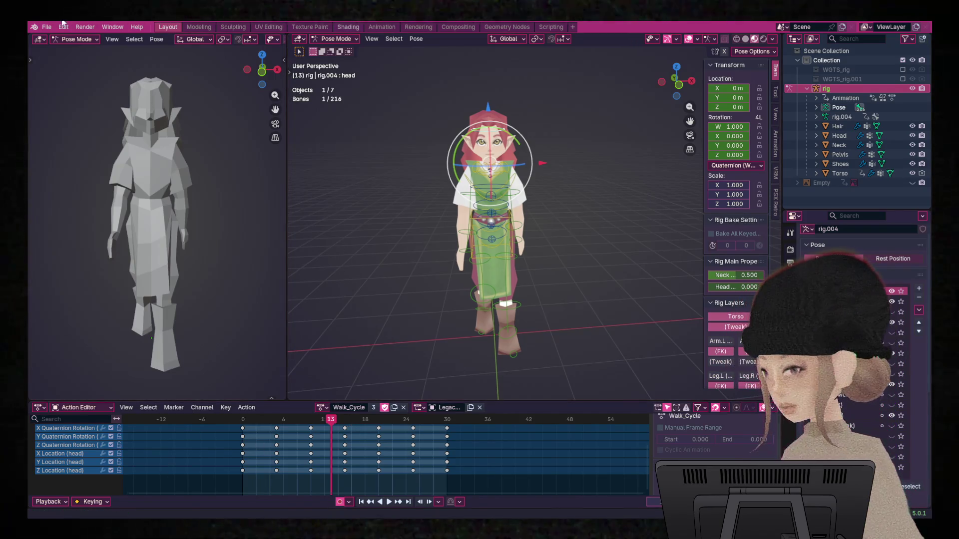
# Return to Object Mode with all seven druid objects selected and arm control layers shown.
pyautogui.click(45, 29)
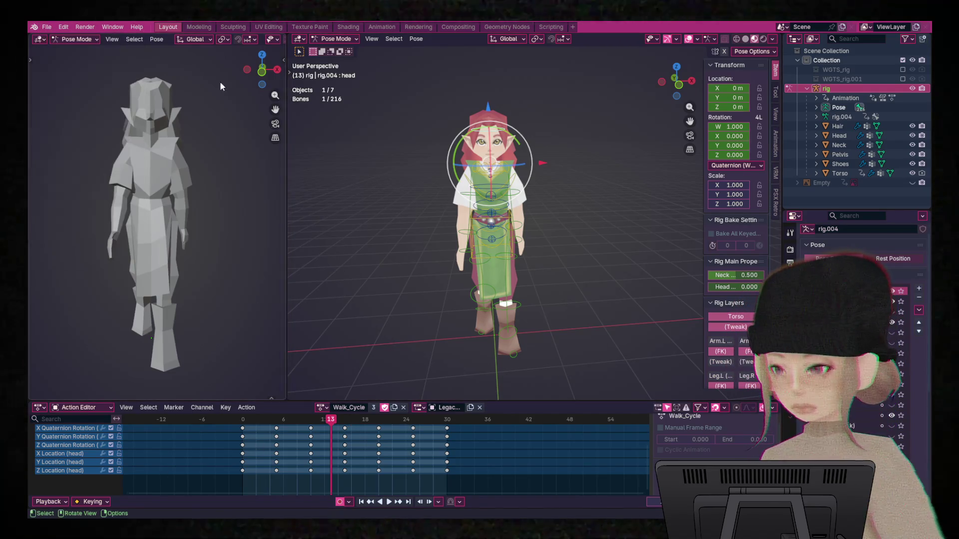
pyautogui.click(46, 27)
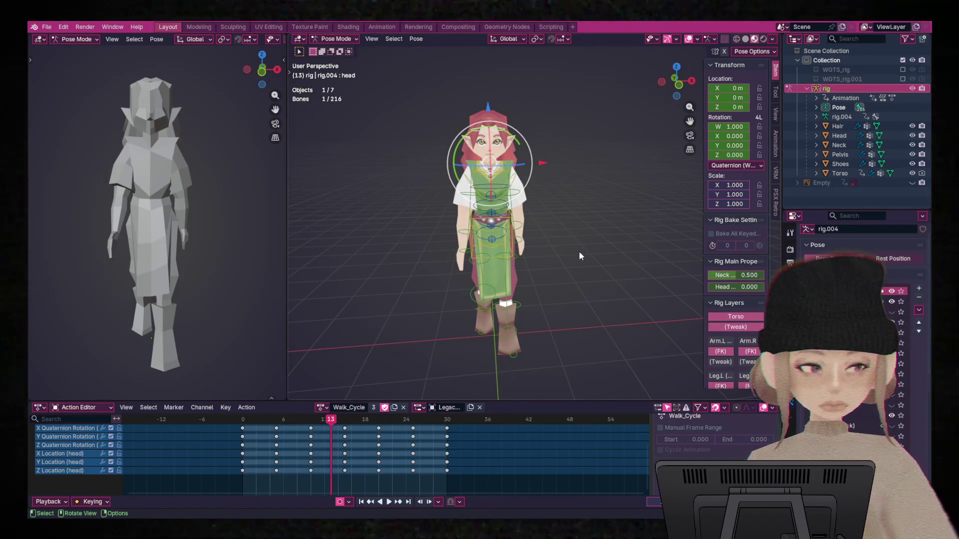
pyautogui.hotkey('ctrl', 'z')
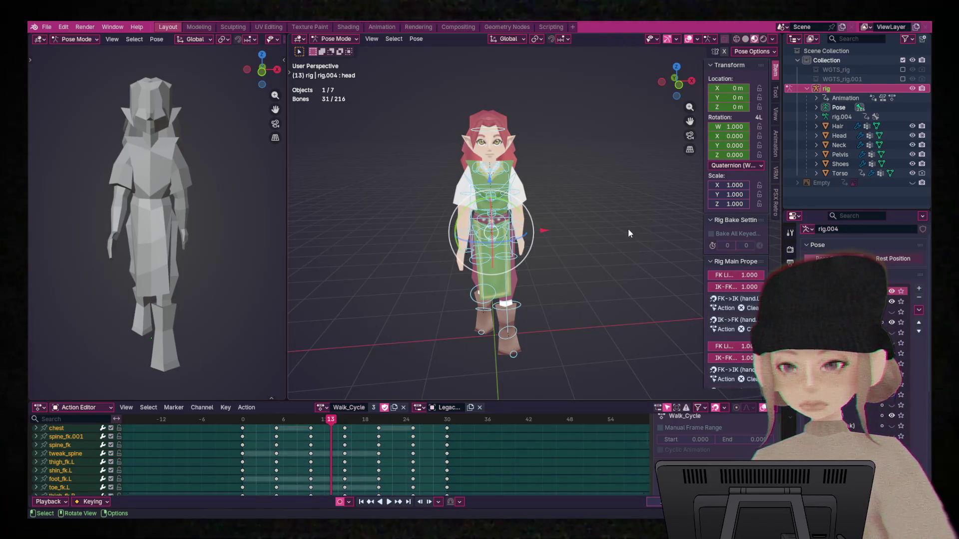
pyautogui.hotkey('ctrl', 'z')
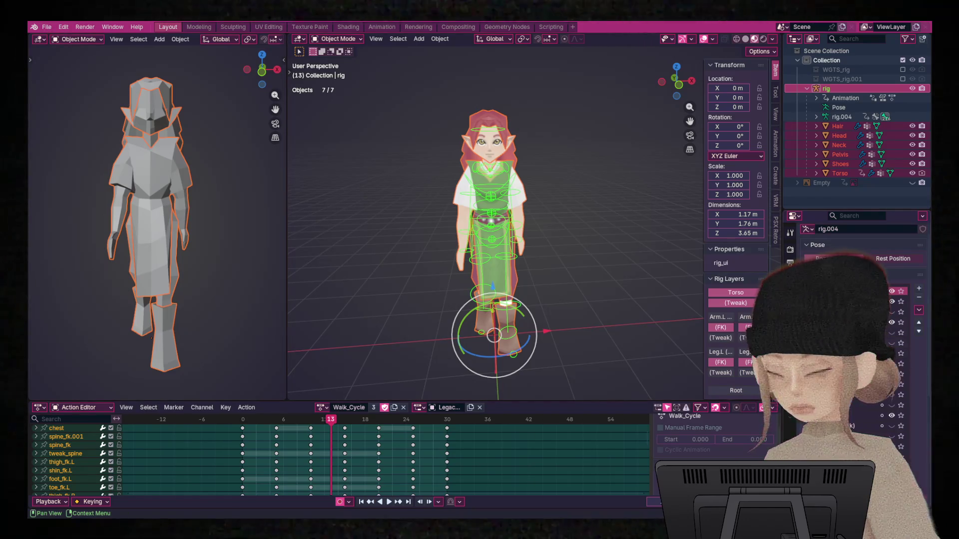
pyautogui.moveTo(890, 314); pyautogui.dragTo(891, 322)
# Reveal the left leg IK rig layer and start a glTF 2.0 export of the selection.
pyautogui.click(893, 399)
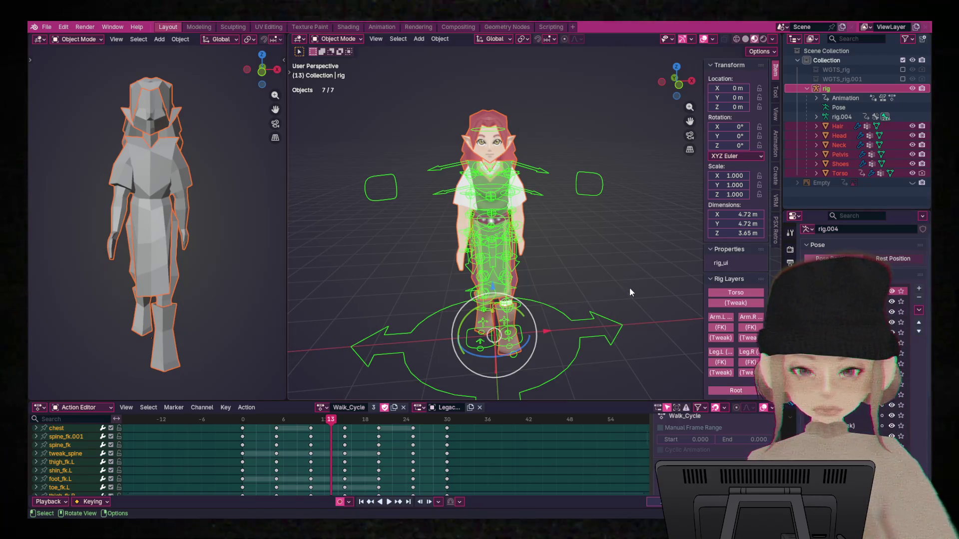
pyautogui.click(48, 27)
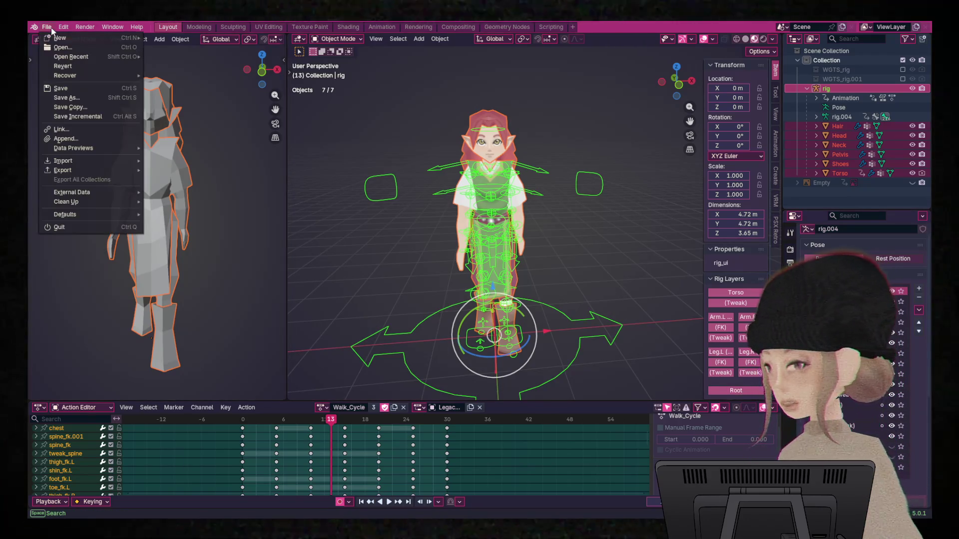
pyautogui.moveTo(112, 170)
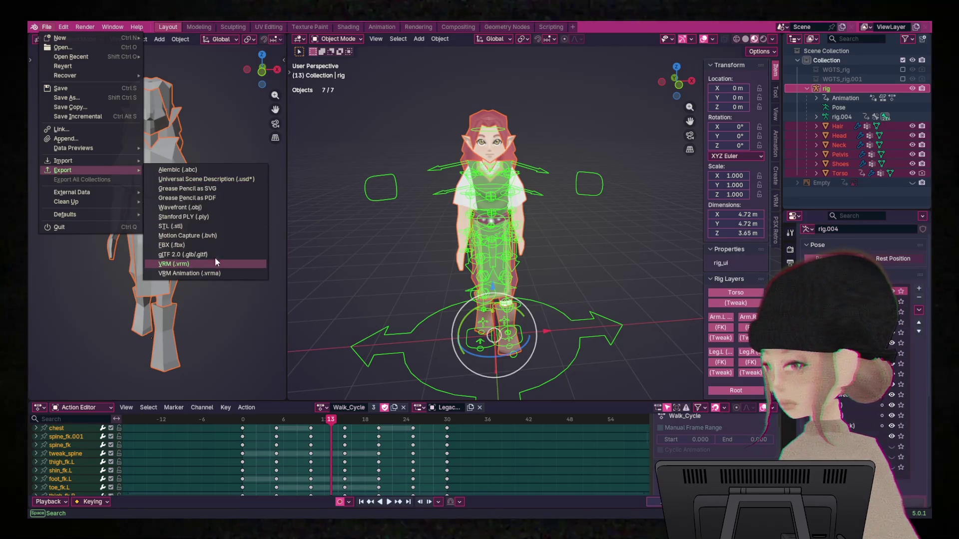
pyautogui.click(215, 255)
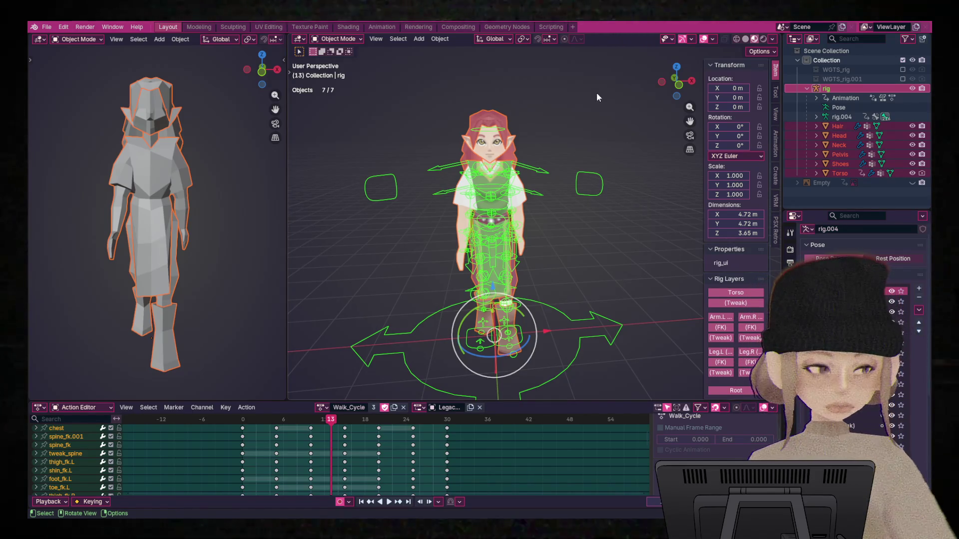
# Reselect the rig and all meshes, then expand shoulder.R's channels in the Action Editor.
pyautogui.click(591, 110)
pyautogui.press('a')
pyautogui.scroll(-3, 95, 464)
pyautogui.scroll(-3, 94, 465)
pyautogui.scroll(-3, 95, 464)
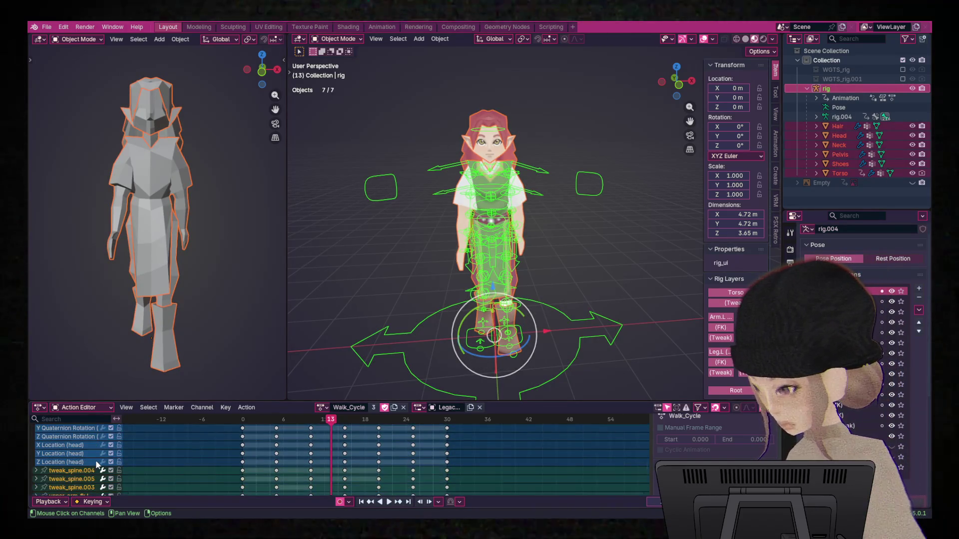
pyautogui.scroll(-5, 96, 464)
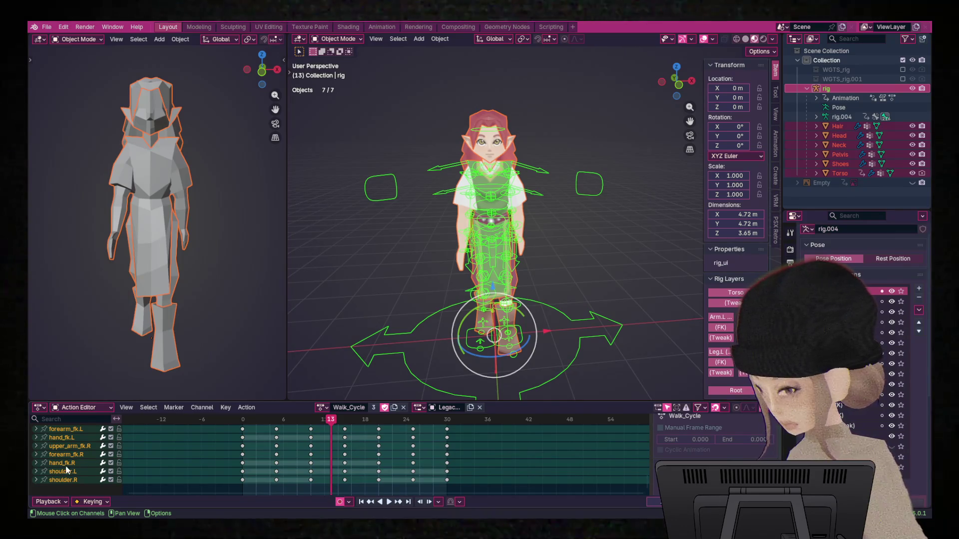
pyautogui.click(37, 480)
# Box-select shoulder.R channels, then undo back to Pose Mode showing the head's keys.
pyautogui.scroll(-2, 143, 471)
pyautogui.scroll(-5, 85, 475)
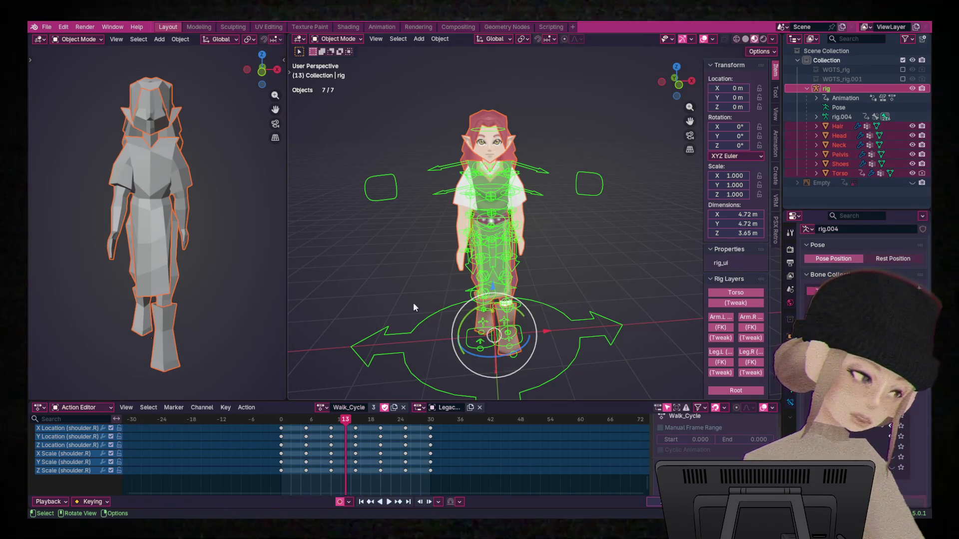
pyautogui.moveTo(65, 479)
pyautogui.mouseDown()
pyautogui.moveTo(50, 456)
pyautogui.moveTo(59, 480)
pyautogui.mouseUp()
pyautogui.scroll(5, 152, 446)
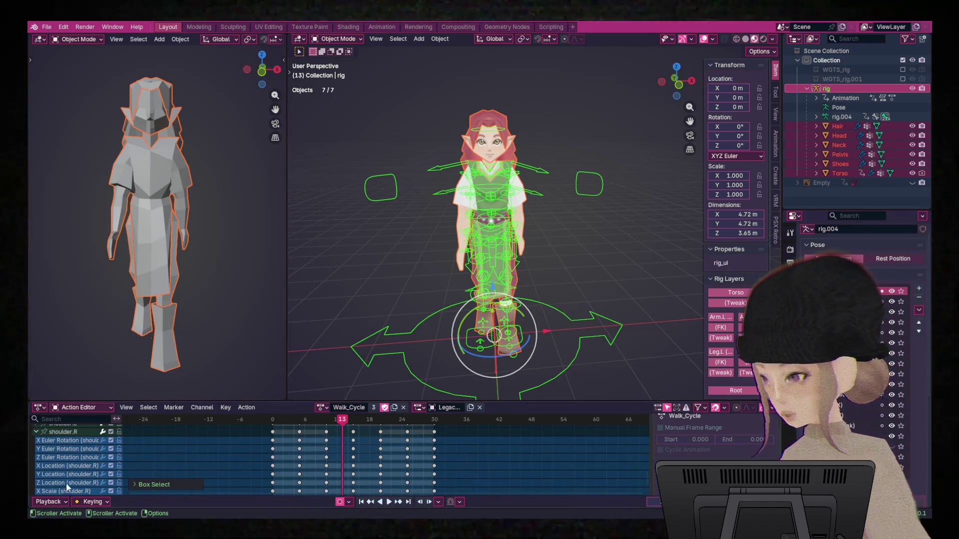
pyautogui.scroll(5, 115, 454)
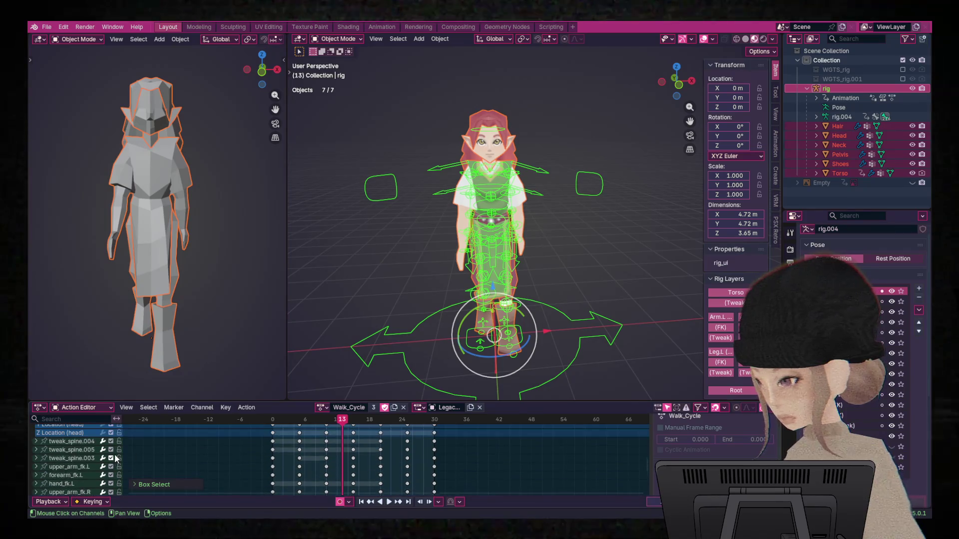
pyautogui.scroll(5, 70, 471)
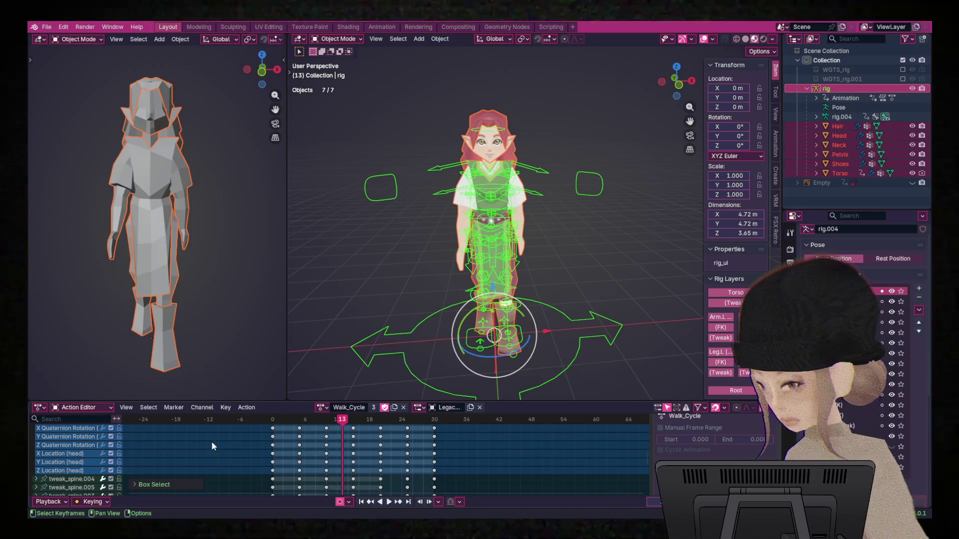
pyautogui.hotkey('ctrl', 'z')
pyautogui.hotkey('ctrl', 'z')
pyautogui.hotkey('ctrl', 'z')
pyautogui.hotkey('ctrl', 'z')
pyautogui.hotkey('ctrl', 'z')
pyautogui.hotkey('ctrl', 'z')
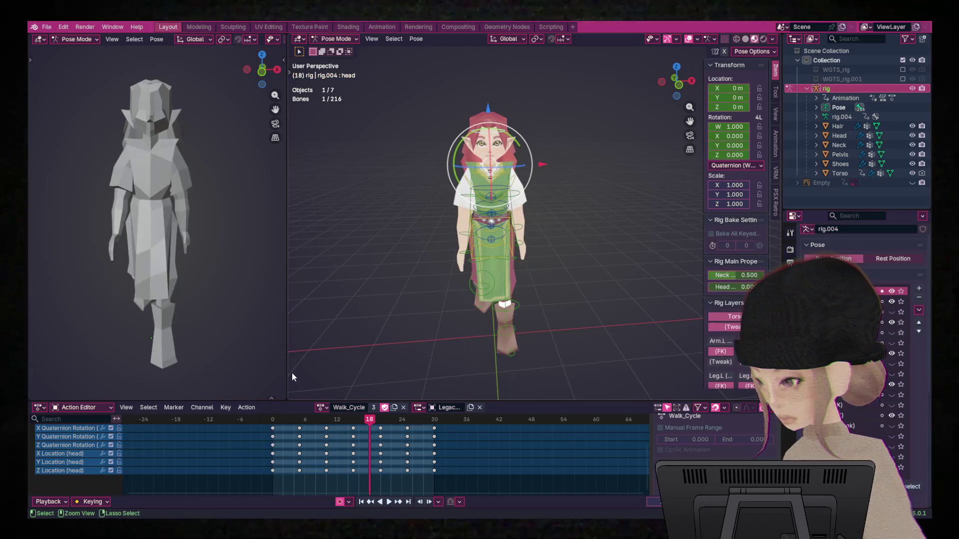
pyautogui.hotkey('ctrl', 'z')
pyautogui.hotkey('ctrl', 'z')
pyautogui.hotkey('ctrl', 'z')
pyautogui.hotkey('ctrl', 'z')
pyautogui.hotkey('ctrl', 'z')
# Save the blend file, enlarge the keyframe editor, and delete the head bone's scale keys.
pyautogui.click(47, 27)
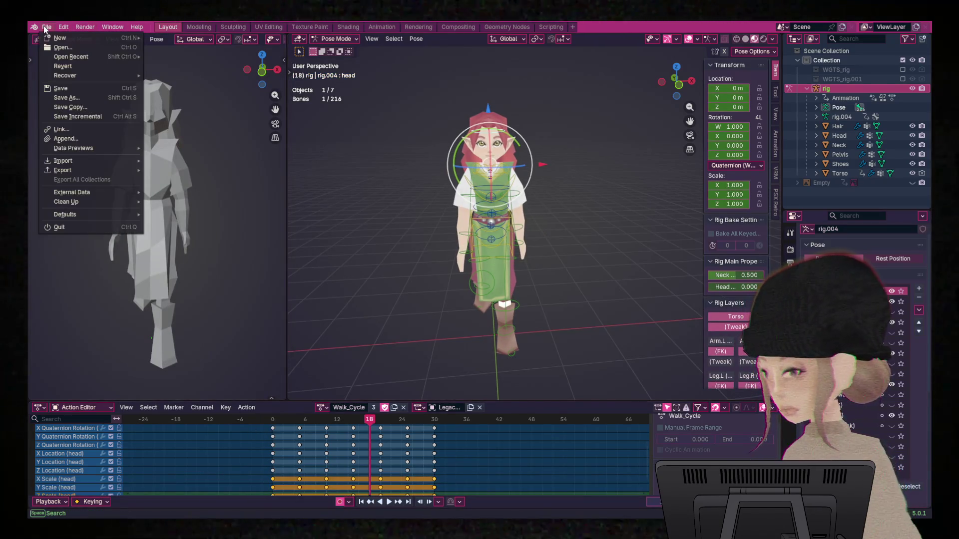
pyautogui.click(80, 90)
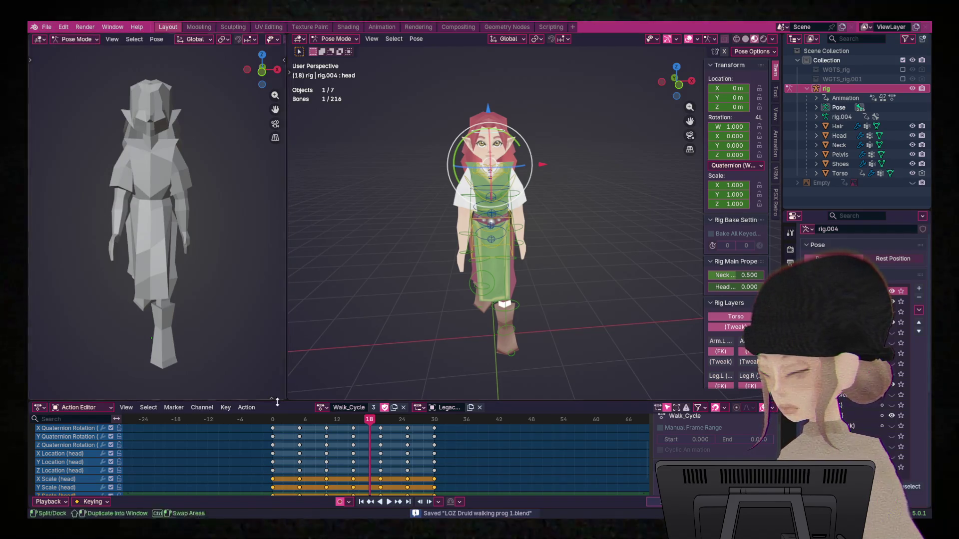
pyautogui.scroll(-1, 279, 452)
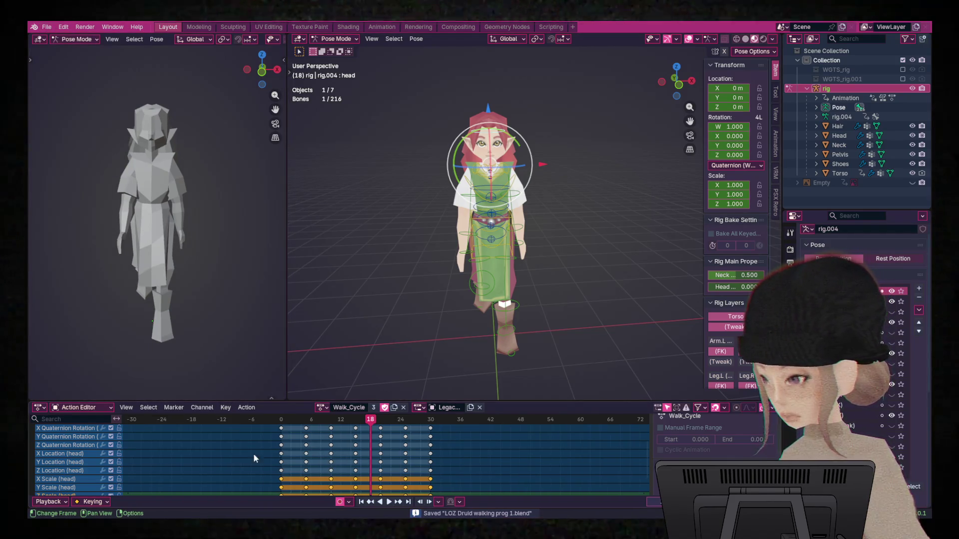
pyautogui.moveTo(145, 400); pyautogui.dragTo(145, 334)
pyautogui.press('b')
pyautogui.moveTo(61, 448); pyautogui.dragTo(59, 447)
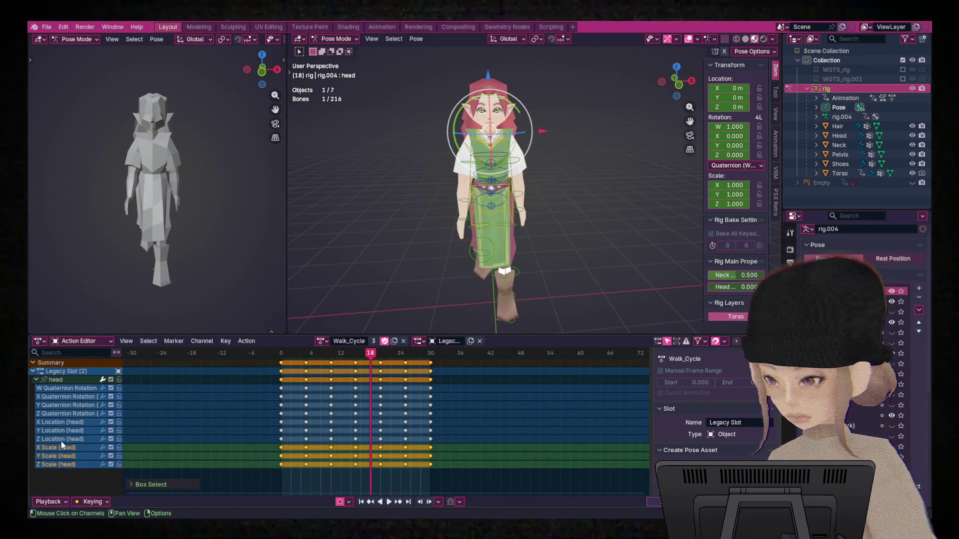
pyautogui.press('x')
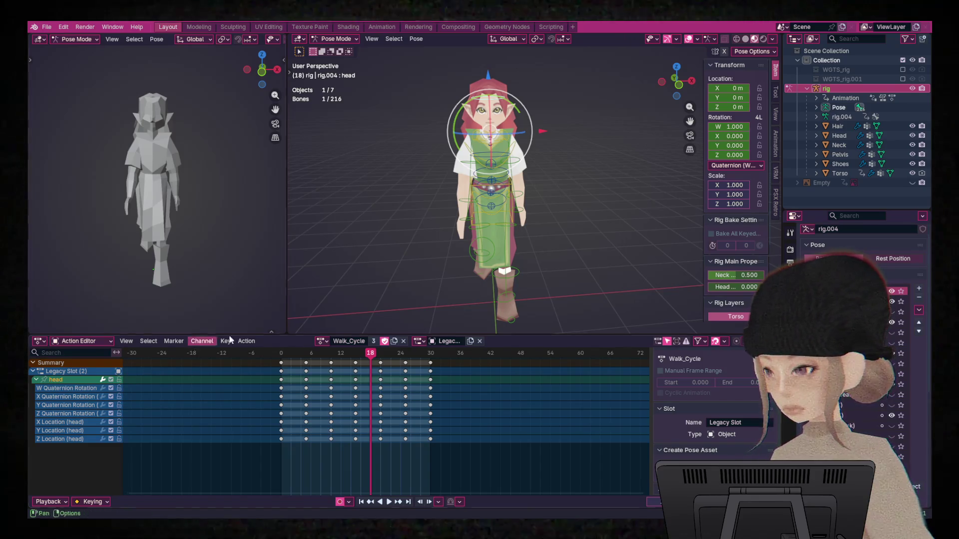
# Delete the neck bone's X/Y/Z Scale keyframes from Walk_Cycle.
pyautogui.click(494, 137)
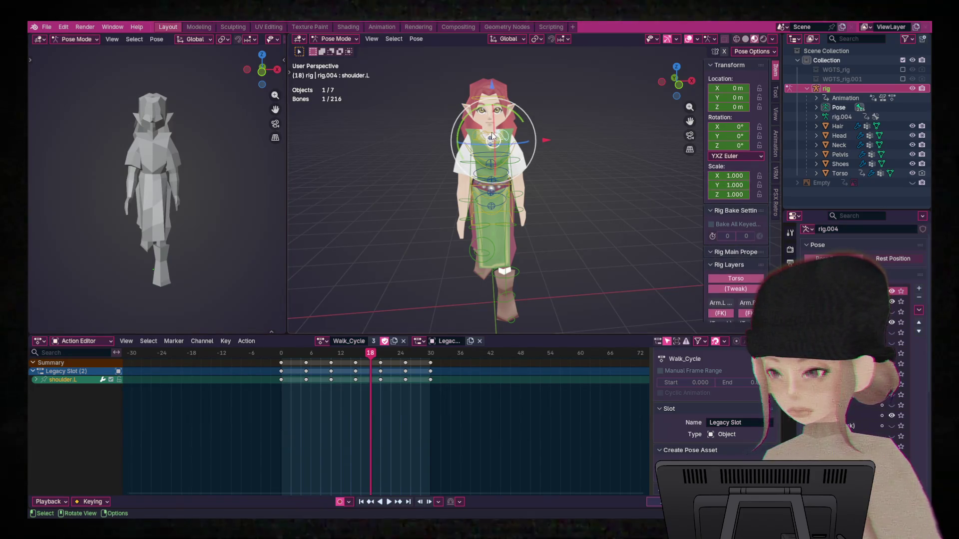
pyautogui.click(36, 380)
pyautogui.moveTo(84, 469); pyautogui.dragTo(56, 446)
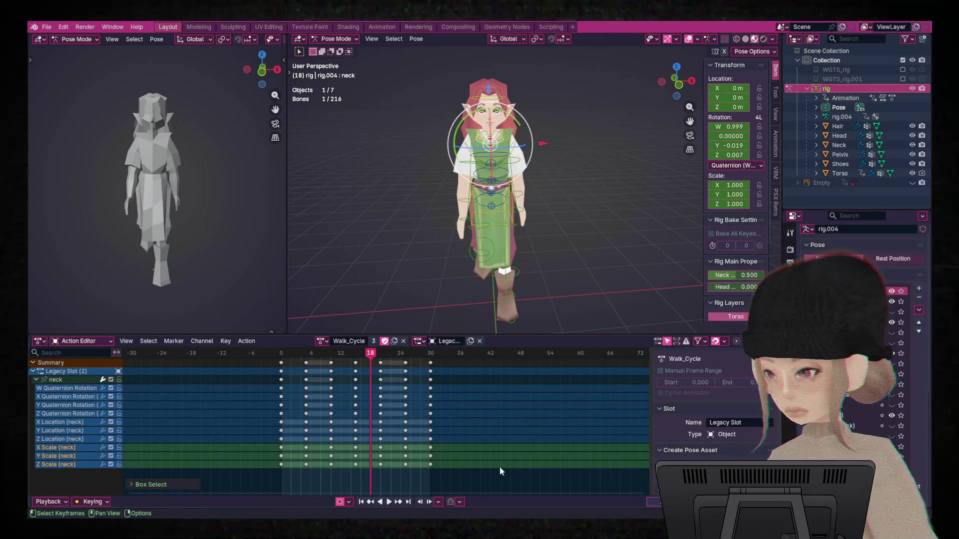
pyautogui.moveTo(479, 478); pyautogui.dragTo(238, 445)
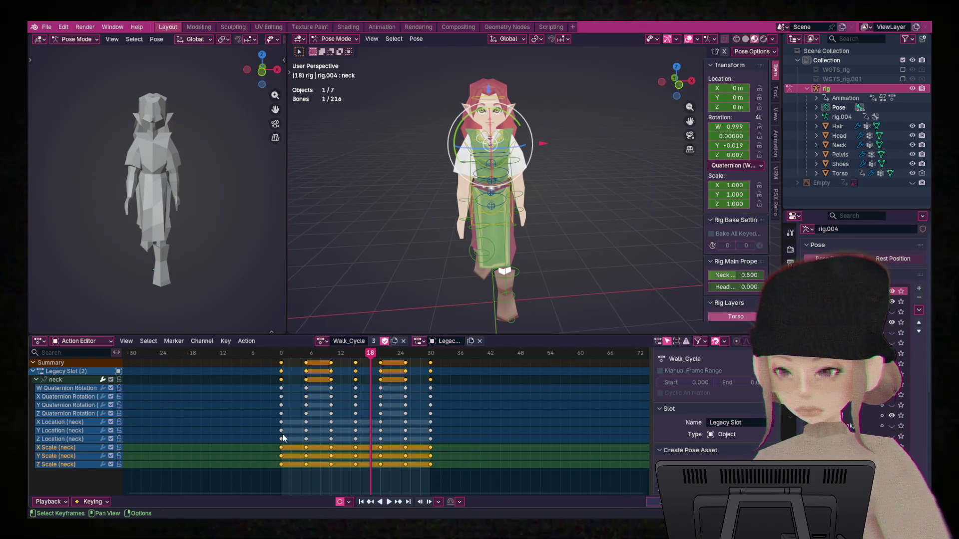
pyautogui.press('x')
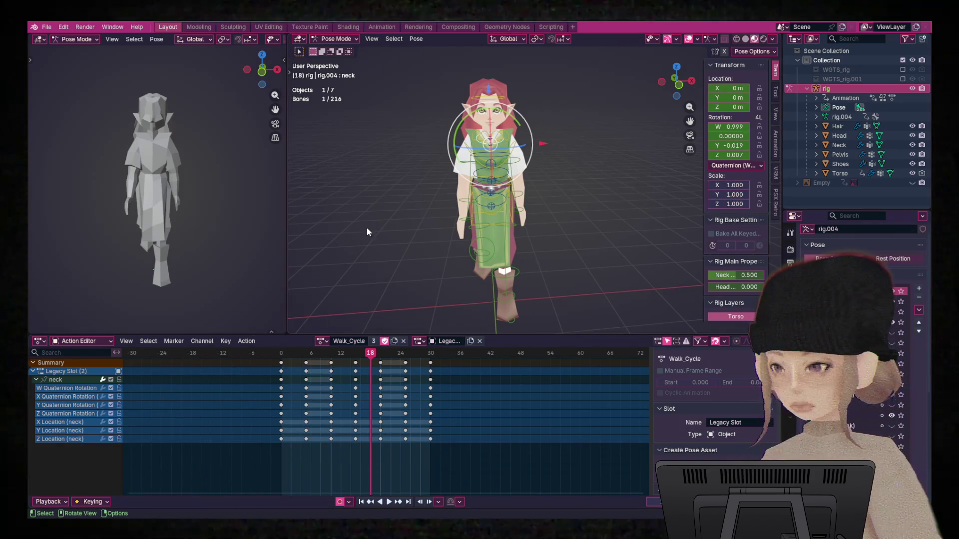
pyautogui.click(506, 139)
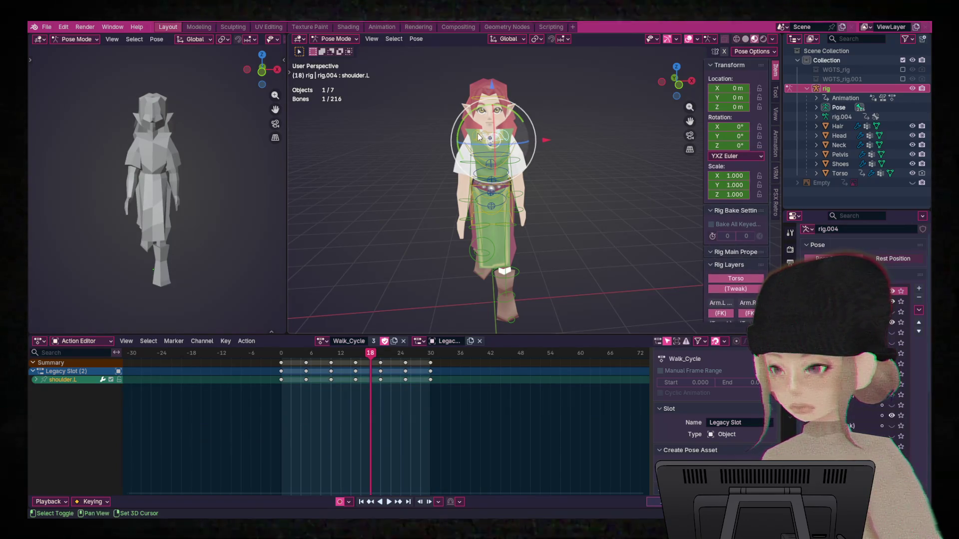
# Delete shoulder.R's X/Y/Z Scale keyframes.
pyautogui.keyDown('shift'); pyautogui.click(469, 143); pyautogui.keyUp('shift')
pyautogui.click(36, 388)
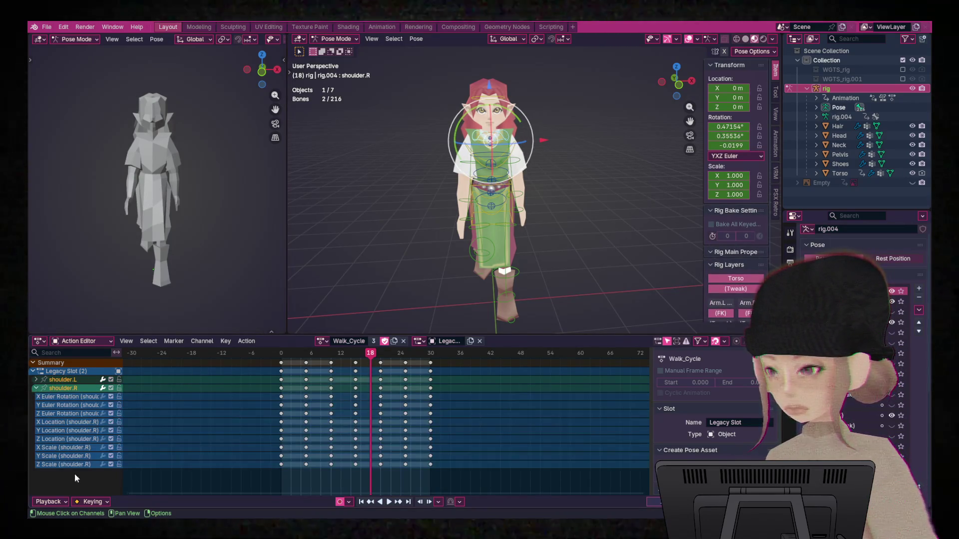
pyautogui.press('b')
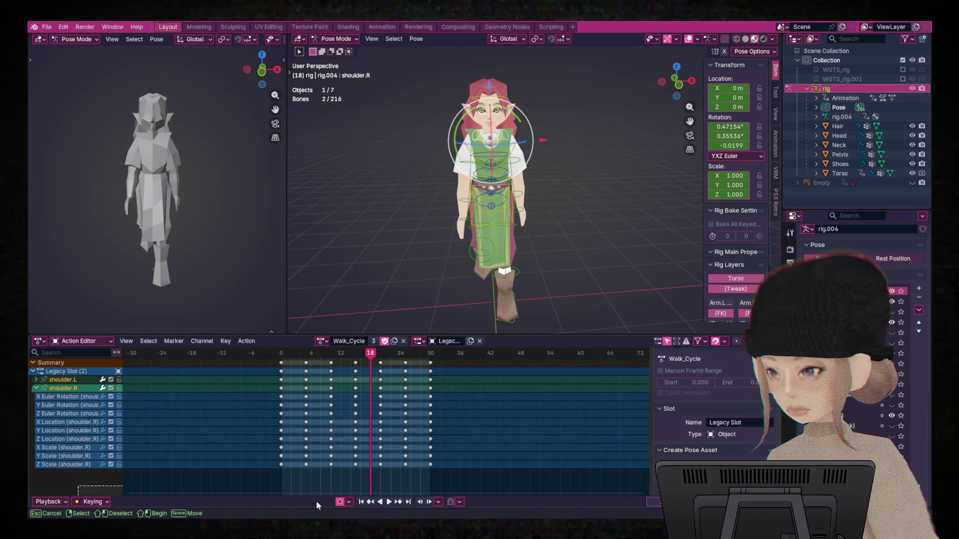
pyautogui.moveTo(381, 479); pyautogui.dragTo(246, 444)
pyautogui.press('Delete')
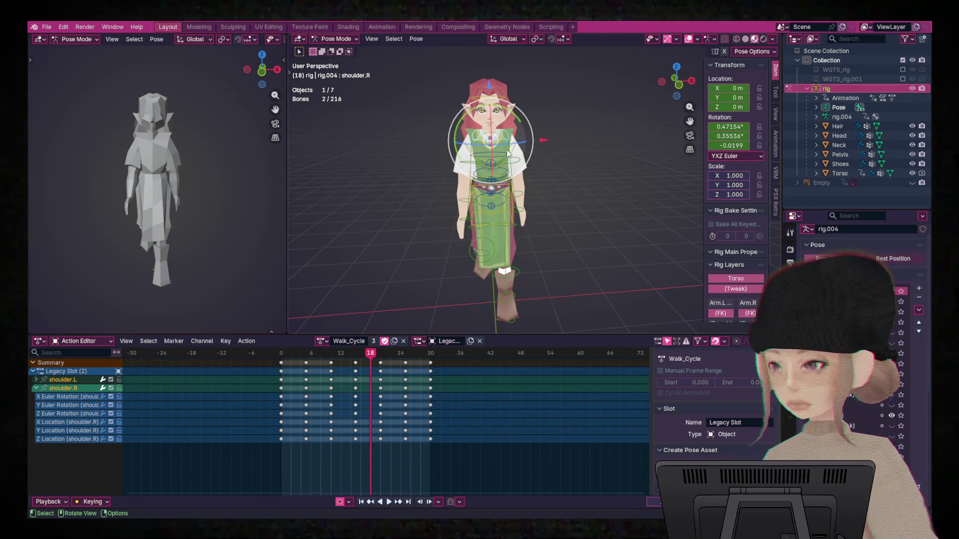
# Delete shoulder.L's X/Y/Z Scale keyframes, leaving its rotation and location channels.
pyautogui.click(36, 388)
pyautogui.click(36, 380)
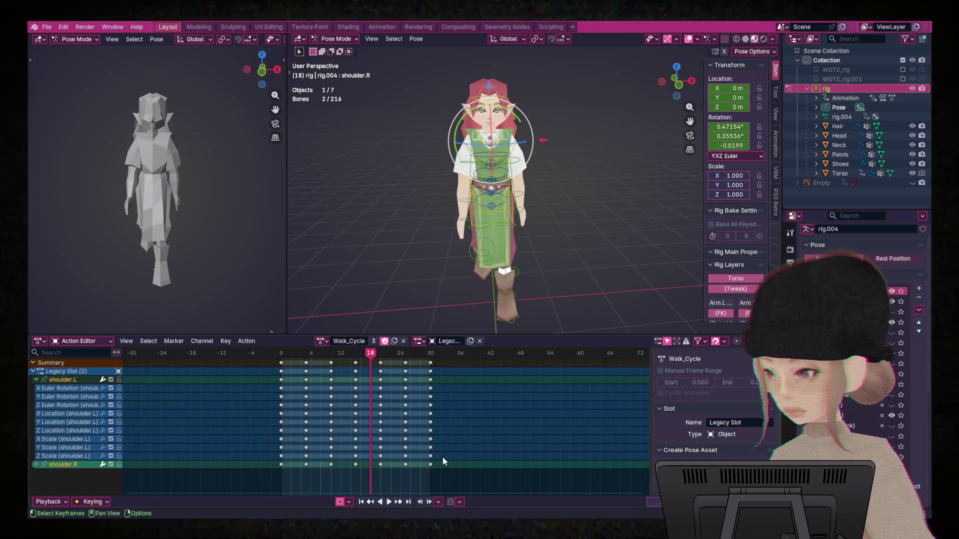
pyautogui.moveTo(441, 457); pyautogui.dragTo(268, 433)
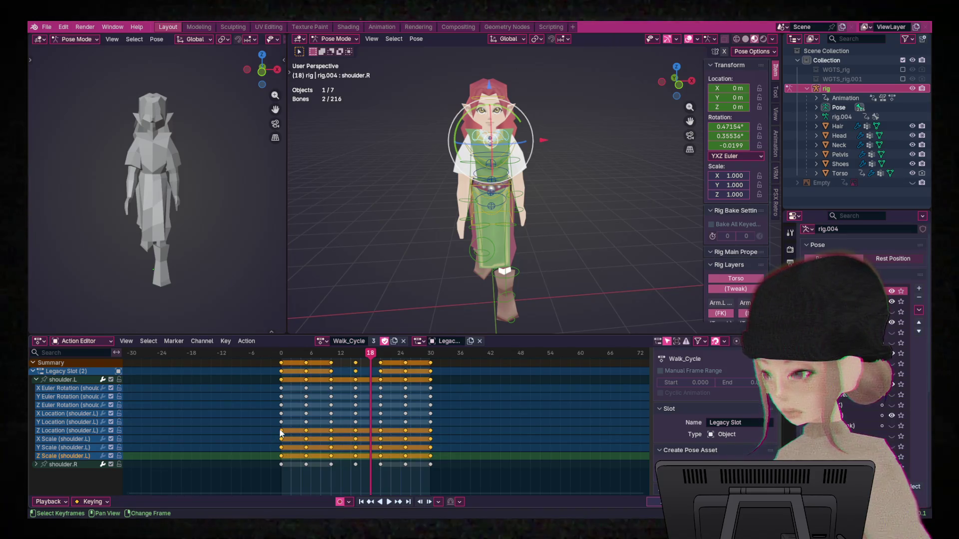
pyautogui.click(489, 457)
pyautogui.moveTo(439, 455); pyautogui.dragTo(268, 442)
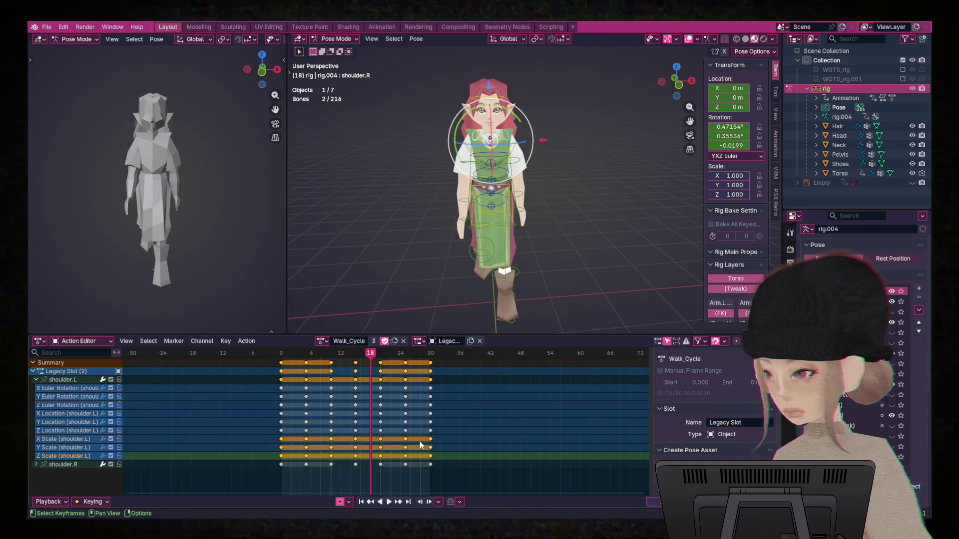
pyautogui.press('Delete')
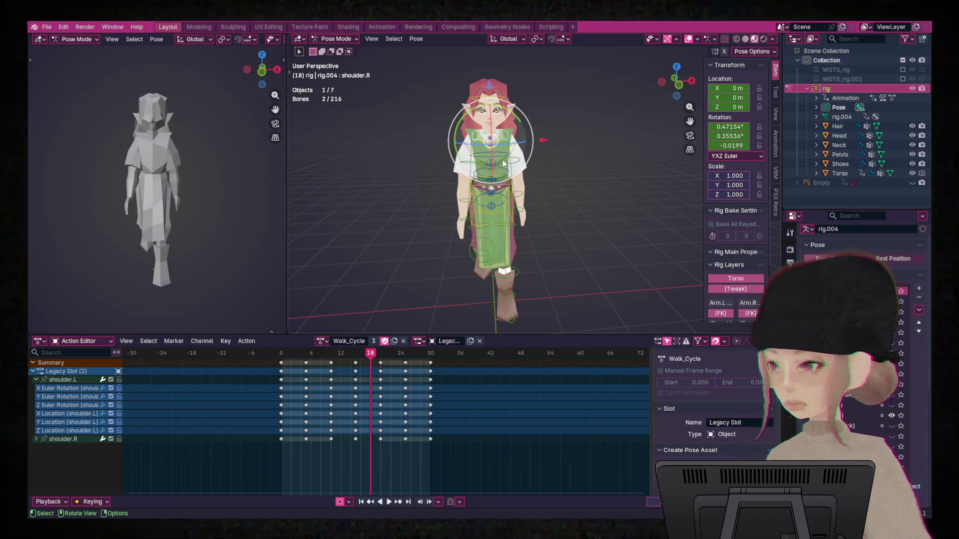
pyautogui.click(501, 142)
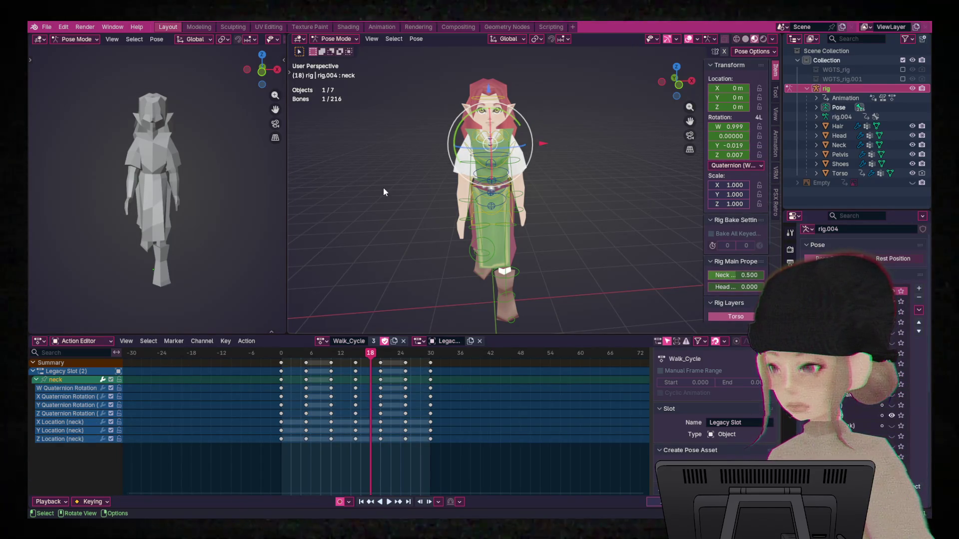
pyautogui.click(497, 156)
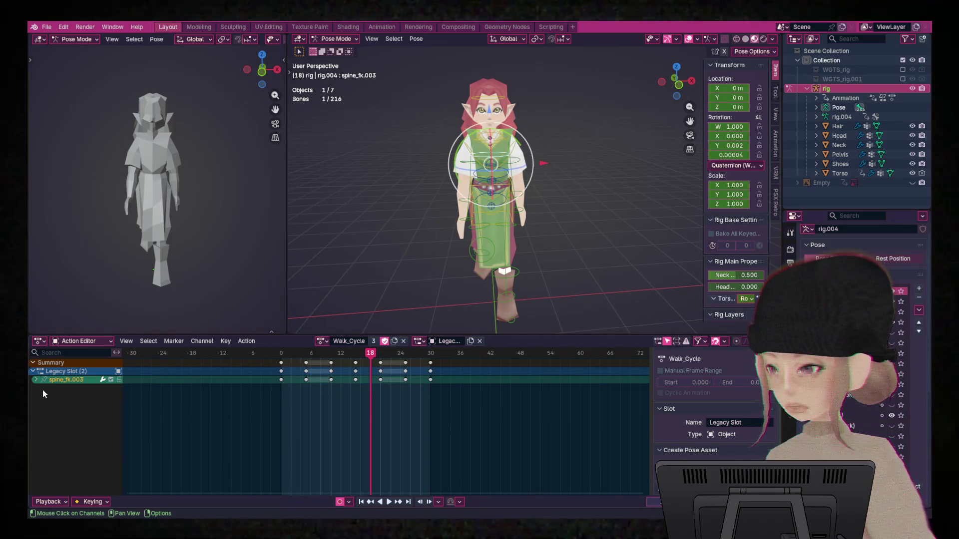
# Delete spine_fk.003's X/Y/Z Scale keyframes.
pyautogui.click(36, 380)
pyautogui.moveTo(488, 480); pyautogui.dragTo(266, 448)
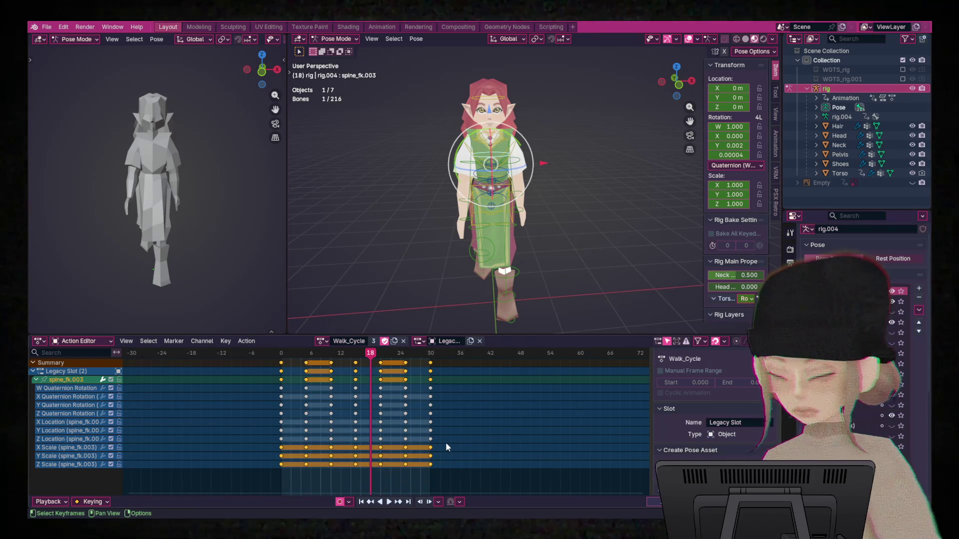
pyautogui.press('Delete')
# Save as 'LOZ Druid walking prog 3.blend' and select all the rig's bones.
pyautogui.click(47, 27)
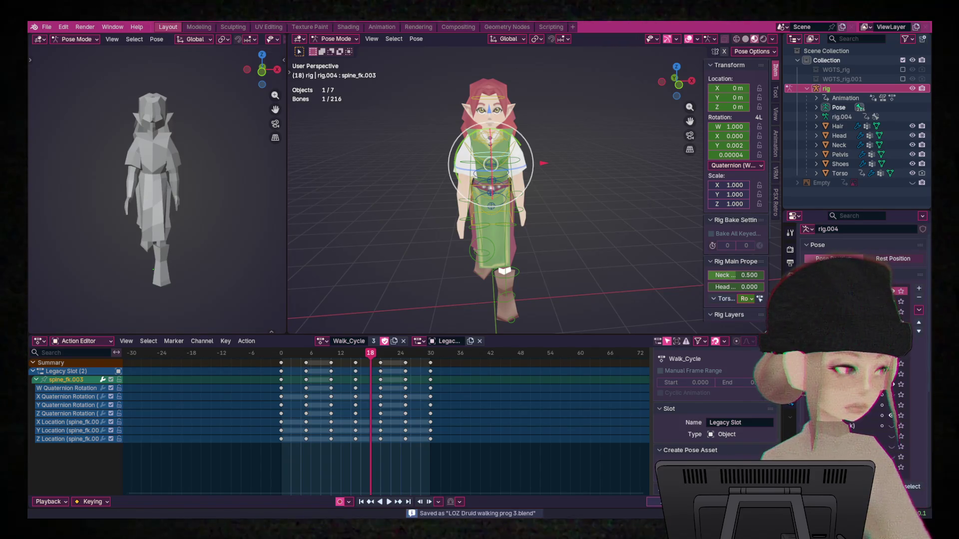
pyautogui.press('a')
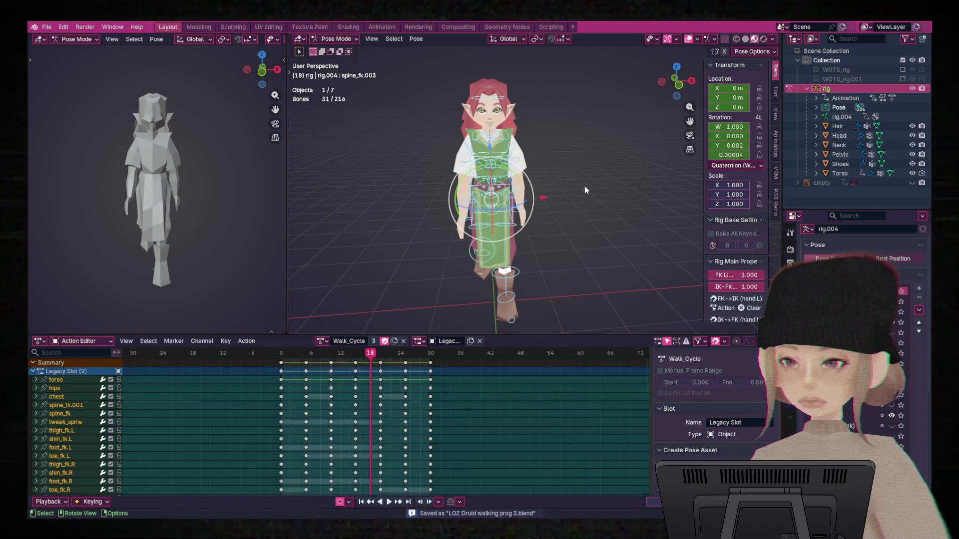
pyautogui.hotkey('ctrl', 'Tab')
# Return to Object Mode with all seven objects selected and bring up File > Export.
pyautogui.click(532, 199)
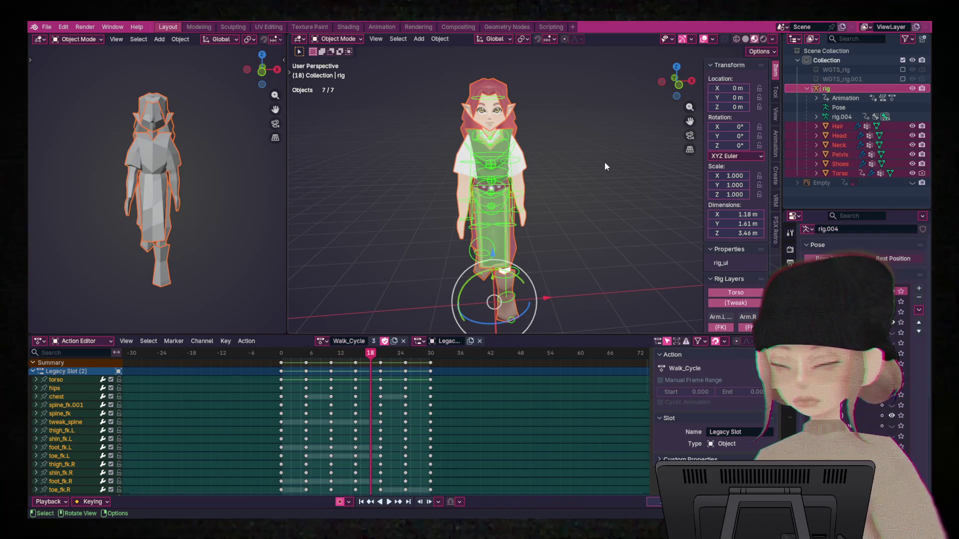
pyautogui.click(47, 27)
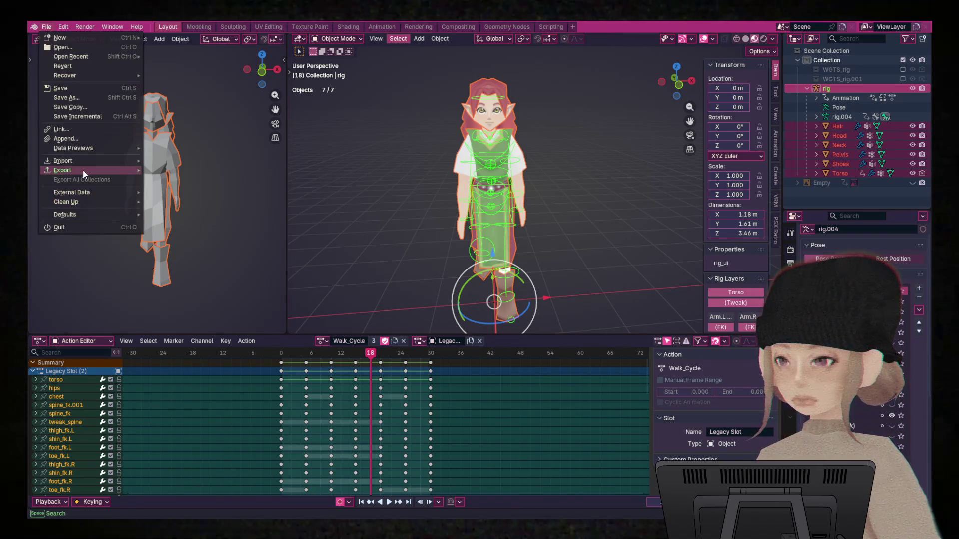
pyautogui.moveTo(83, 170)
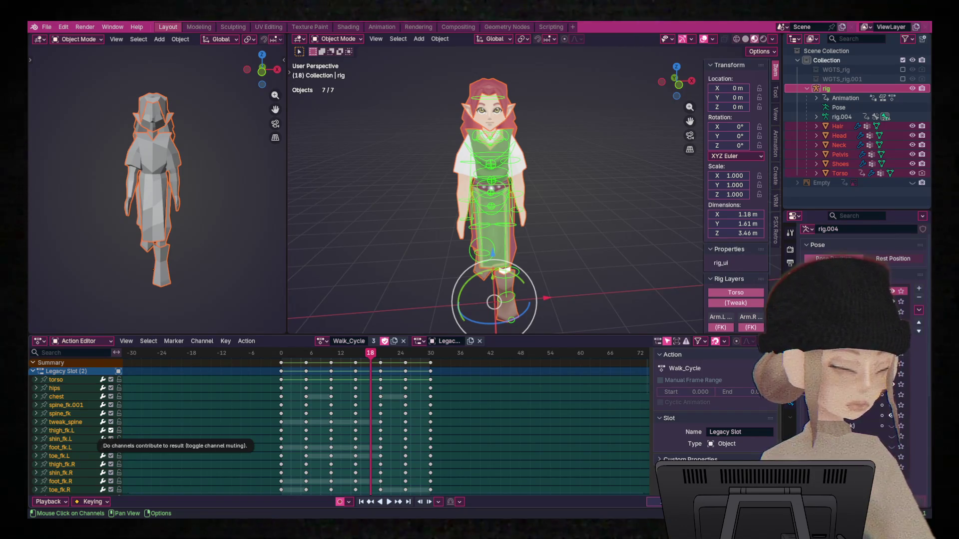
# Select only the rig, enter Pose Mode, and select the torso, hips and chest bones.
pyautogui.click(499, 212)
pyautogui.scroll(-3, 562, 315)
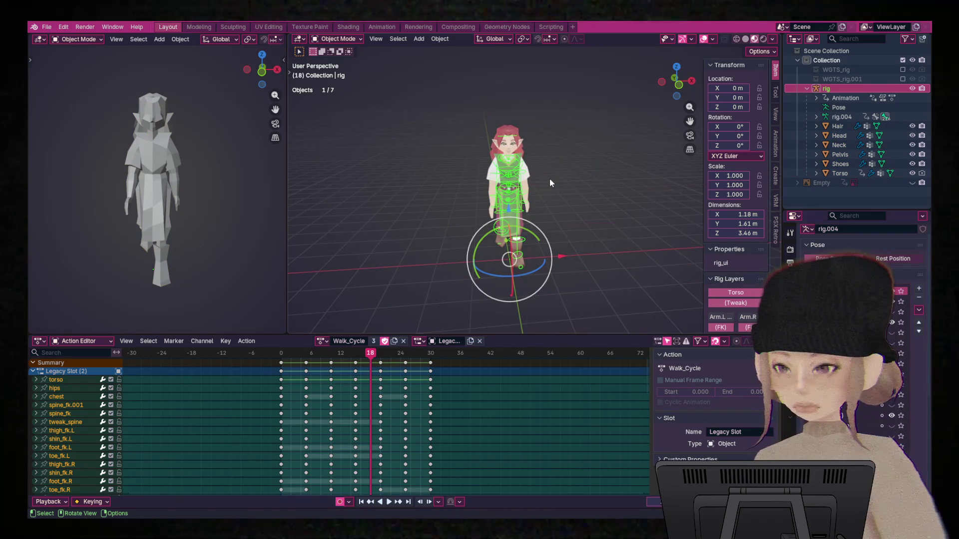
pyautogui.click(573, 189)
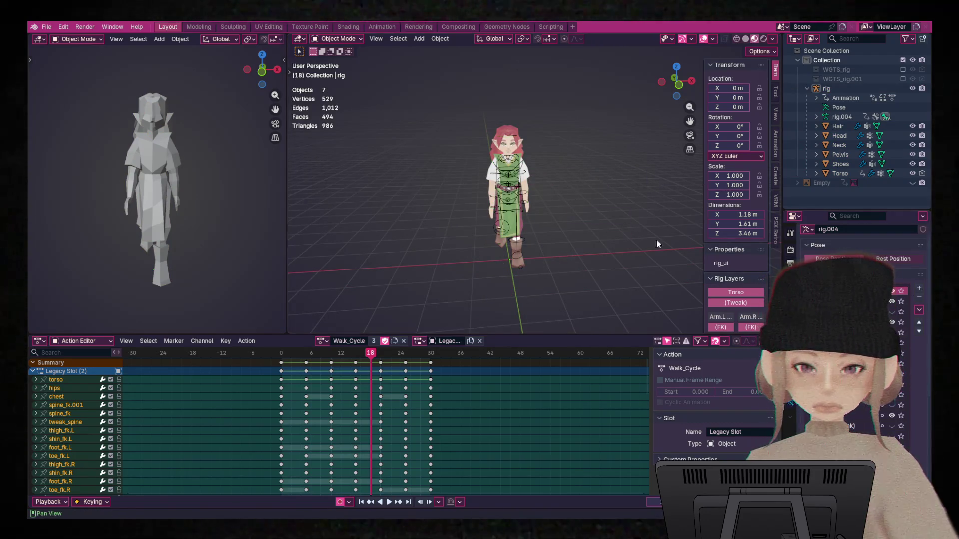
pyautogui.scroll(5, 507, 208)
pyautogui.click(485, 208)
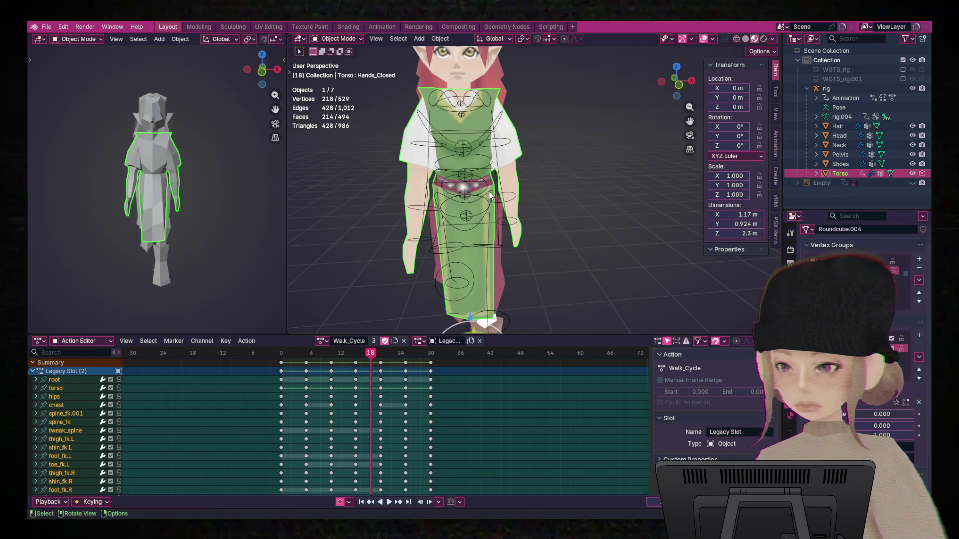
pyautogui.hotkey('ctrl', 'Tab')
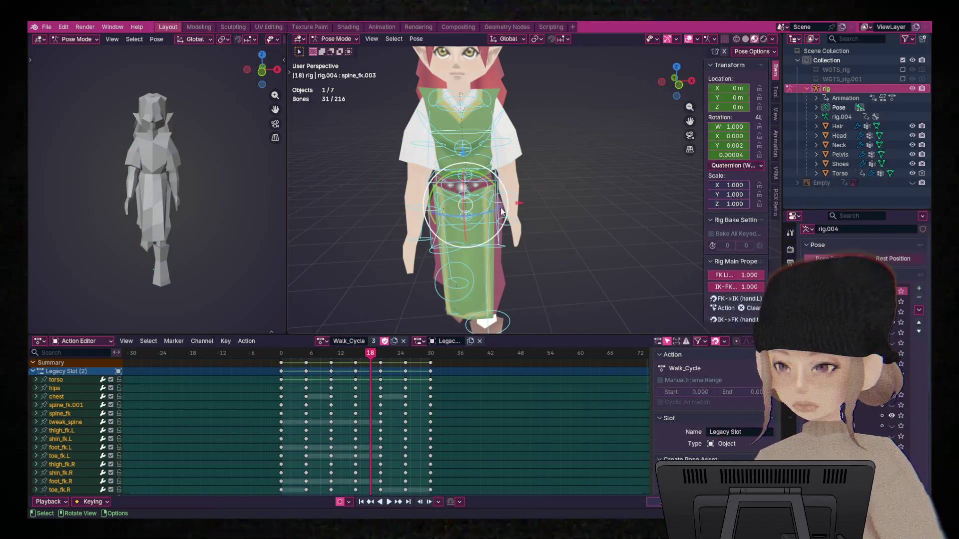
pyautogui.click(493, 184)
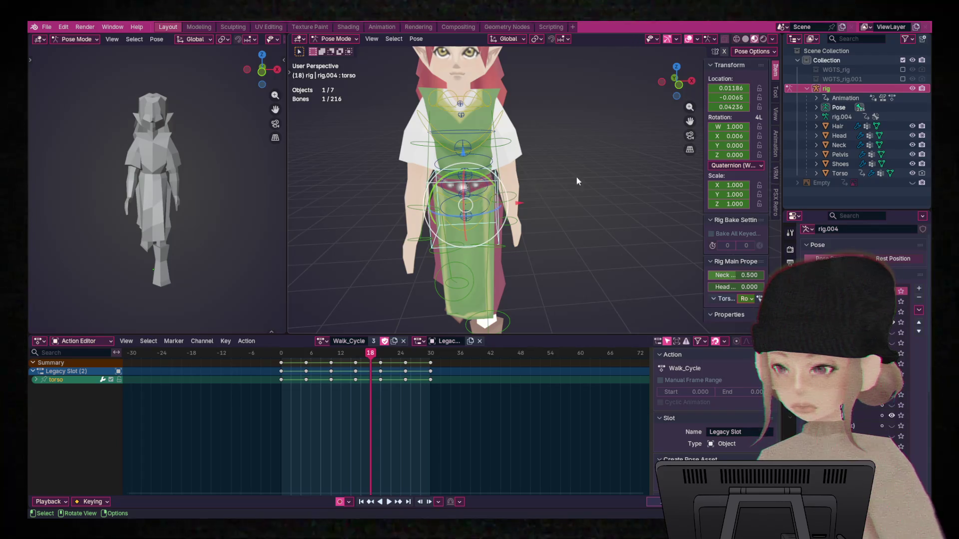
pyautogui.moveTo(494, 184); pyautogui.dragTo(451, 246, button='middle')
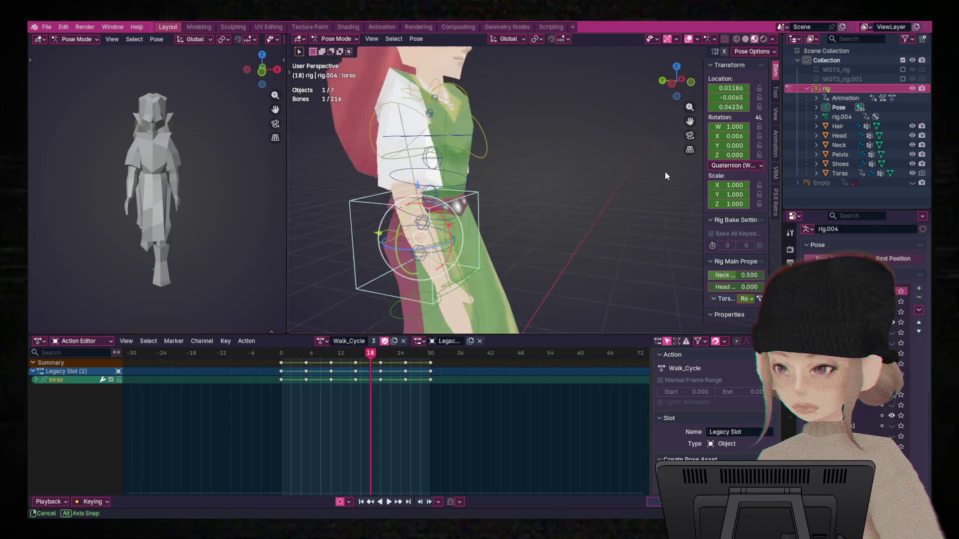
pyautogui.keyDown('shift'); pyautogui.click(409, 237); pyautogui.keyUp('shift')
pyautogui.moveTo(568, 199); pyautogui.dragTo(532, 201, button='middle')
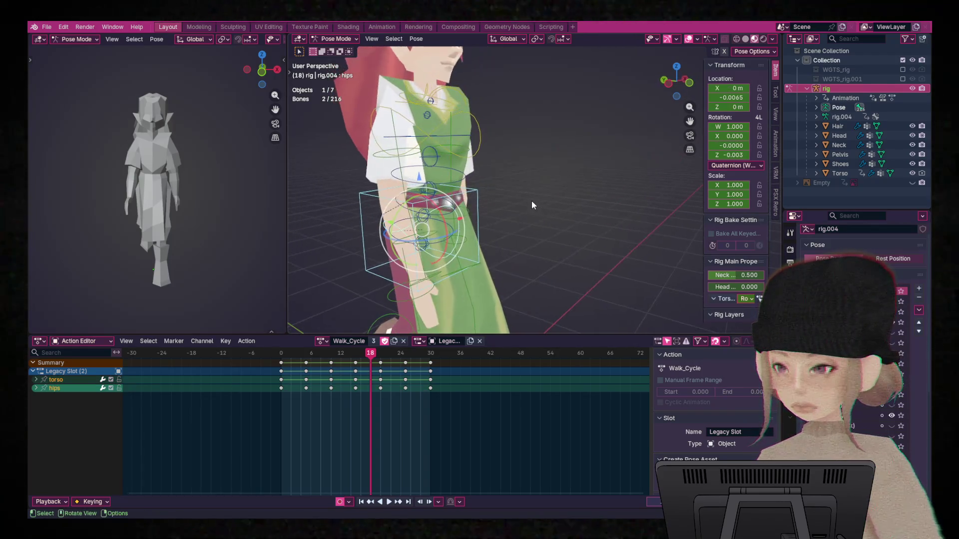
pyautogui.keyDown('shift'); pyautogui.click(479, 148); pyautogui.keyUp('shift')
# Delete the chest and hips X/Y/Z Scale keyframes.
pyautogui.click(36, 394)
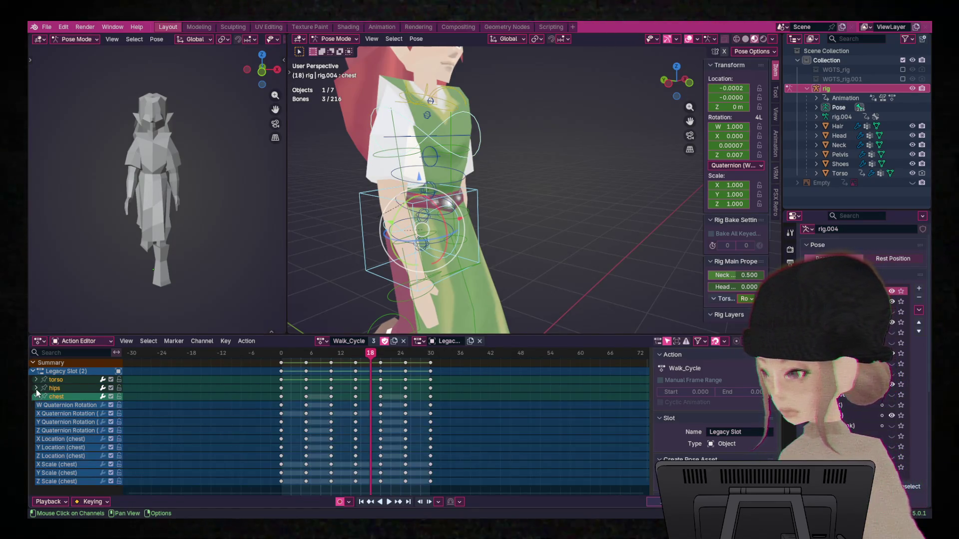
pyautogui.moveTo(446, 483); pyautogui.dragTo(267, 462)
pyautogui.press('Delete')
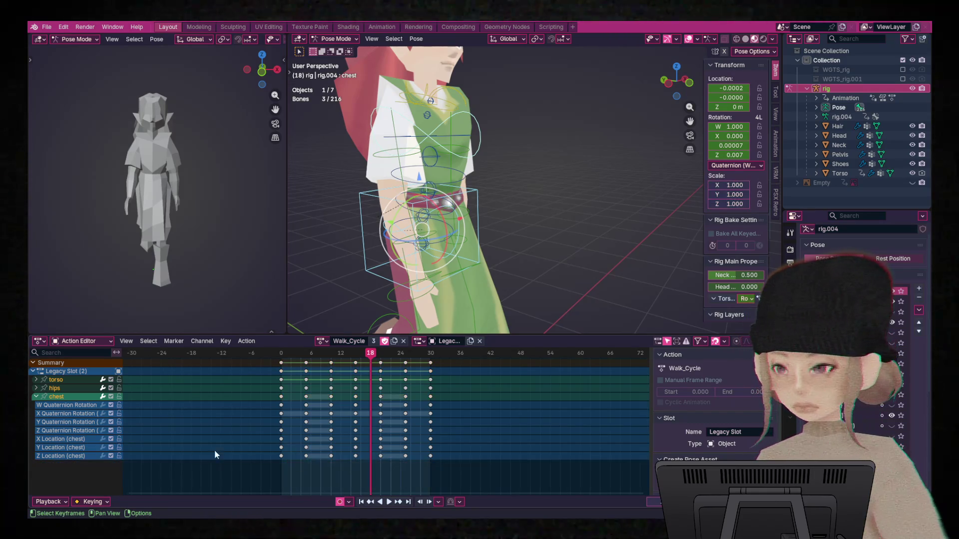
pyautogui.click(36, 388)
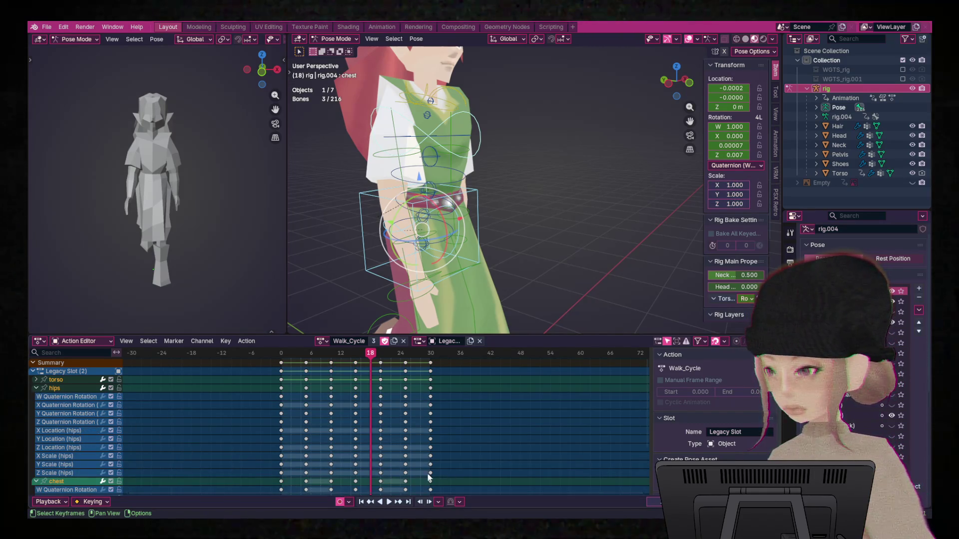
pyautogui.click(36, 481)
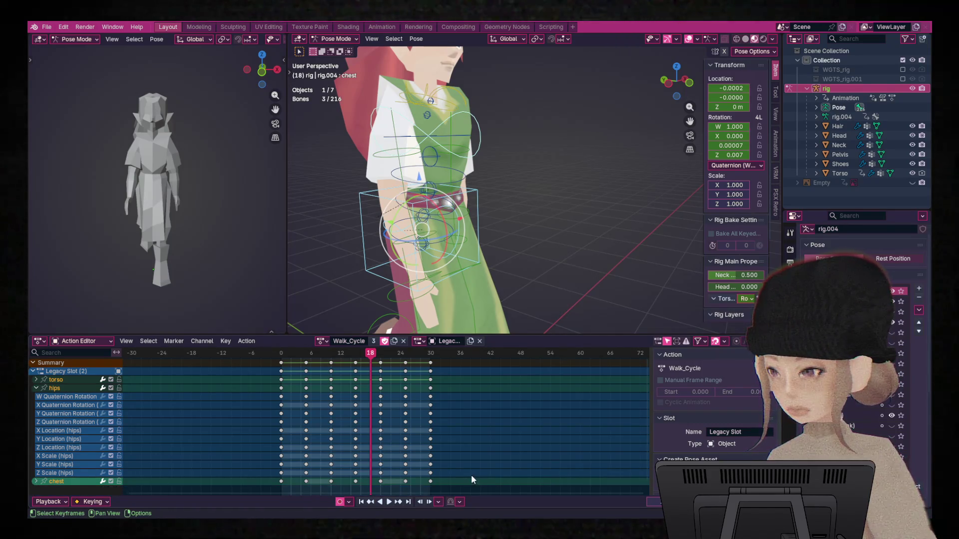
pyautogui.moveTo(446, 474); pyautogui.dragTo(253, 453)
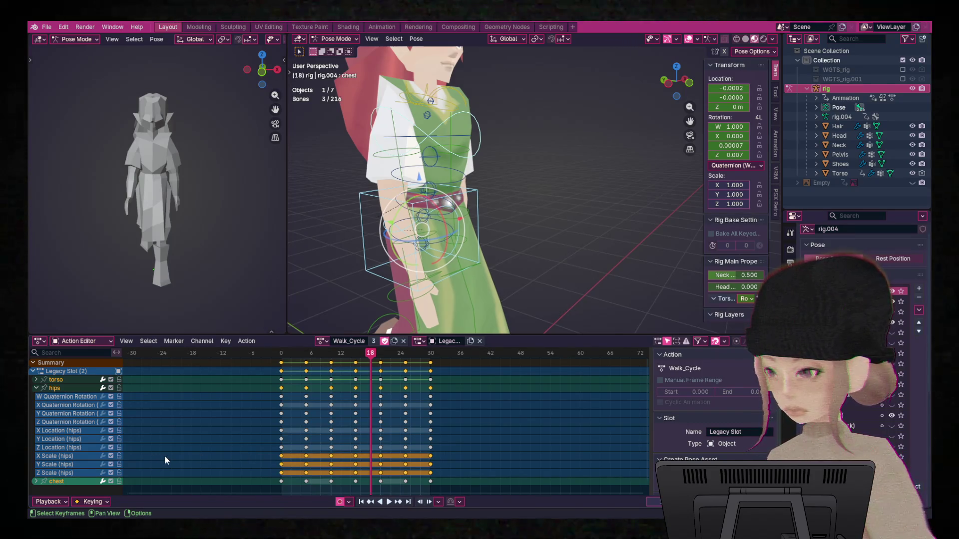
pyautogui.press('x')
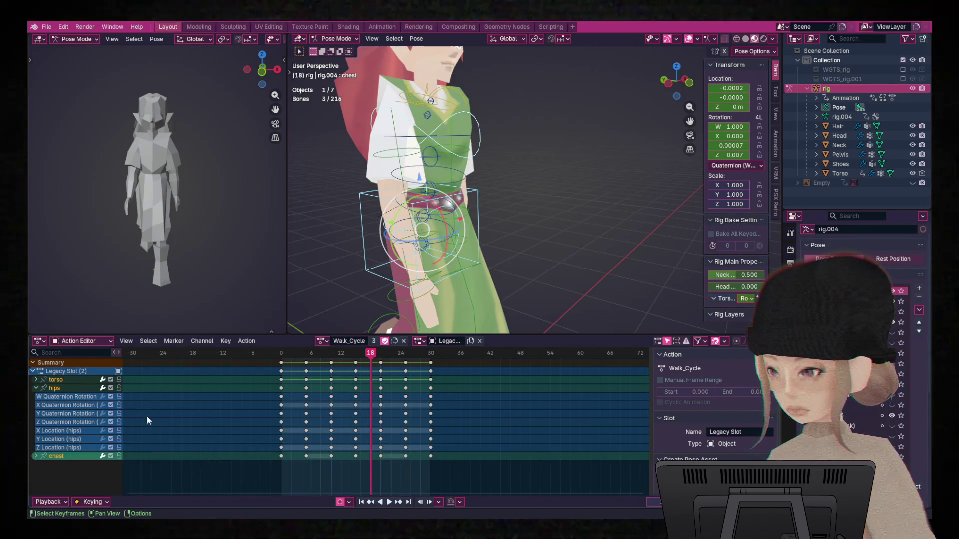
# Collapse the hips channels and expand the torso group to show its Scale keys.
pyautogui.click(33, 388)
pyautogui.click(36, 388)
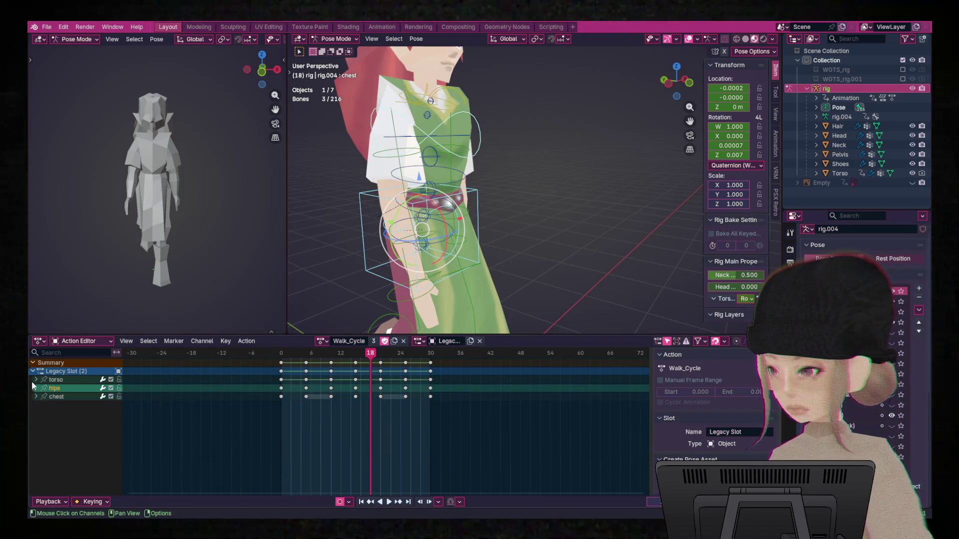
pyautogui.click(35, 380)
pyautogui.scroll(-2, 350, 439)
pyautogui.scroll(1, 400, 460)
pyautogui.scroll(1, 399, 454)
pyautogui.scroll(-1, 77, 471)
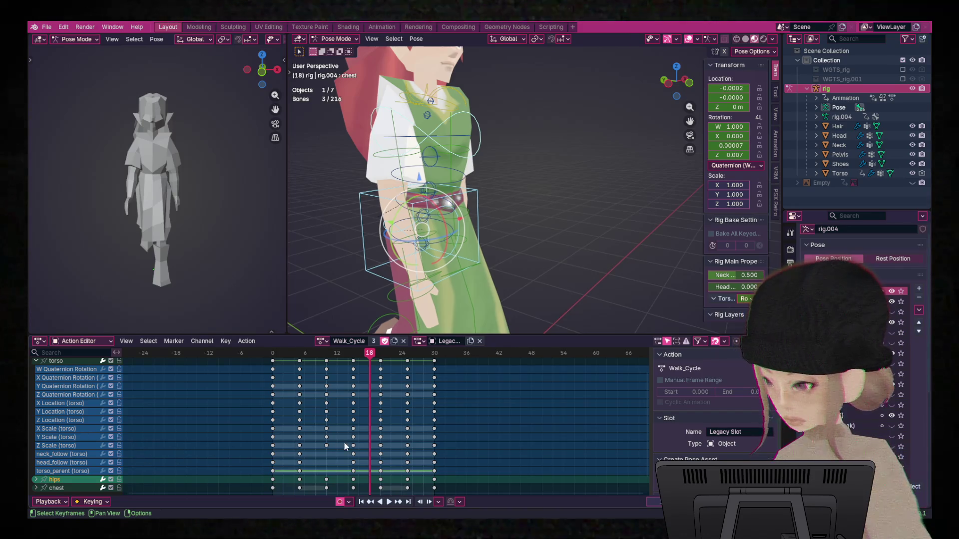
# Delete the torso's X/Y/Z Scale keyframes.
pyautogui.press('b')
pyautogui.moveTo(432, 448); pyautogui.dragTo(260, 427)
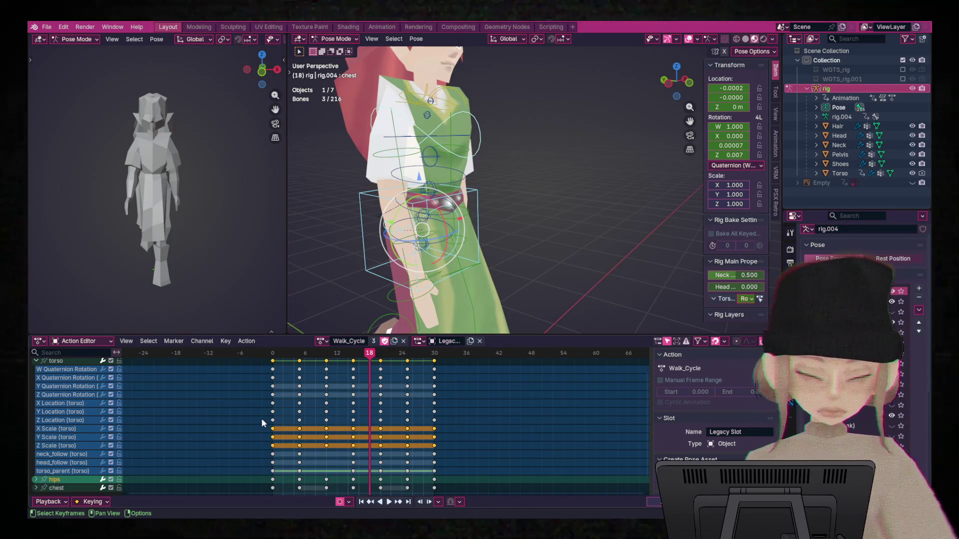
pyautogui.press('Delete')
# Preview the walk cycle, then select all bones and return to Object Mode.
pyautogui.press('space')
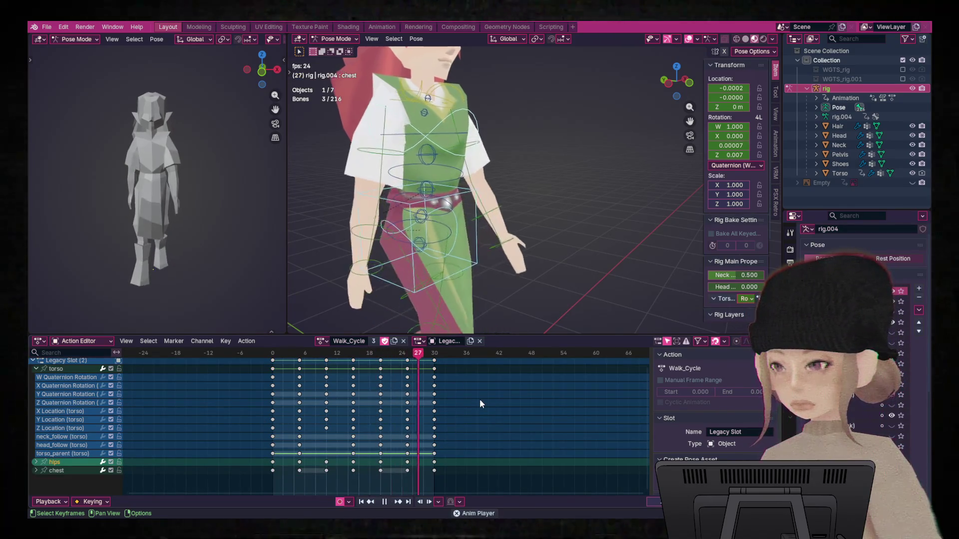
pyautogui.press('space')
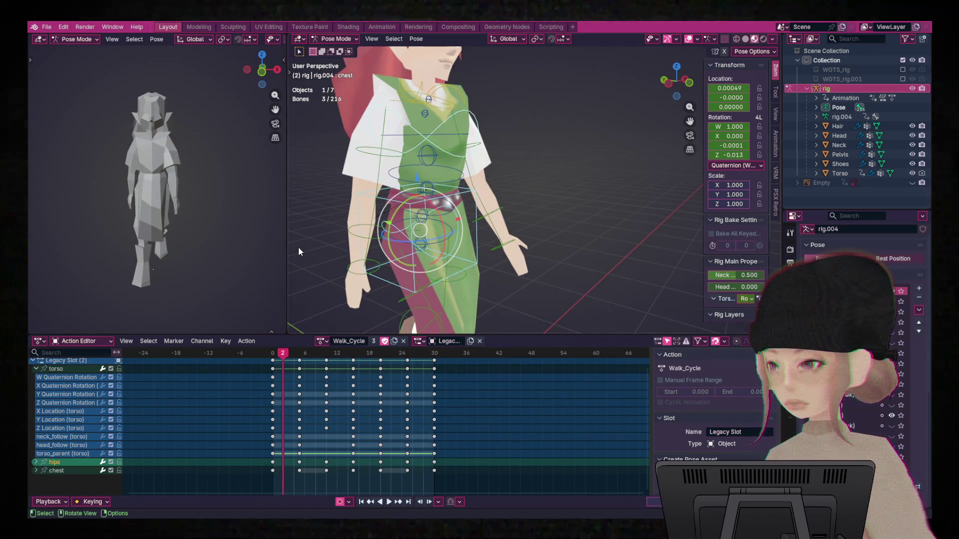
pyautogui.press('a')
pyautogui.hotkey('ctrl', 'Tab')
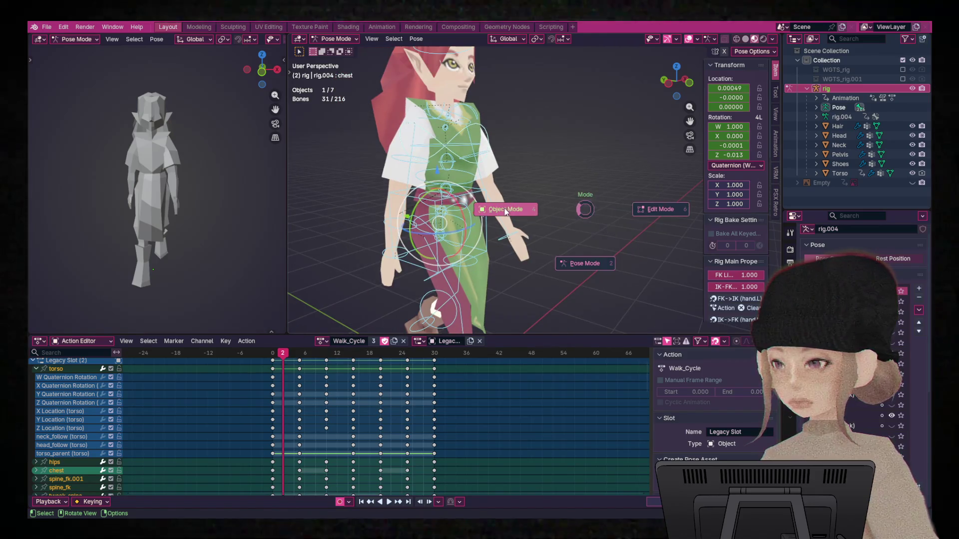
pyautogui.click(573, 204)
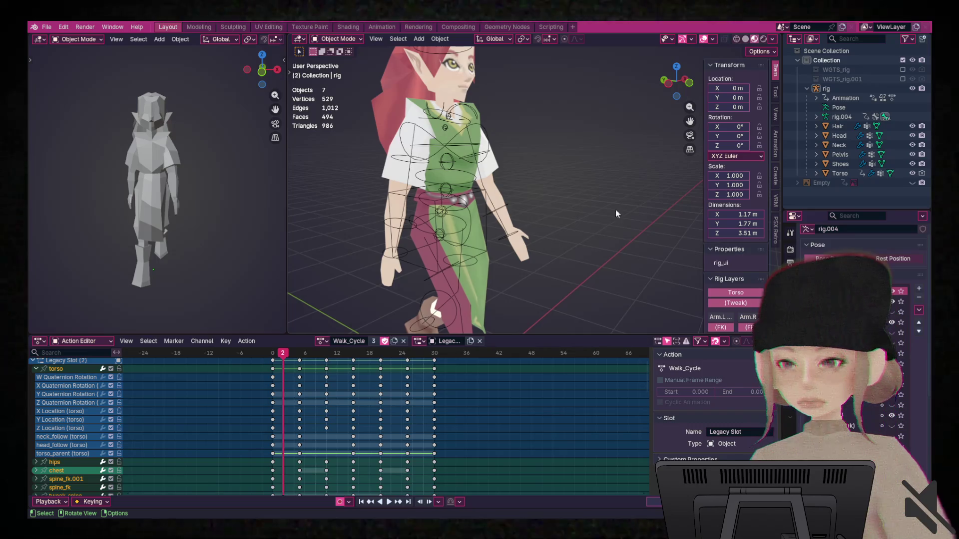
# Select all seven objects, choose glTF 2.0 export, then select the neck_follow key at frame 6.
pyautogui.press('a')
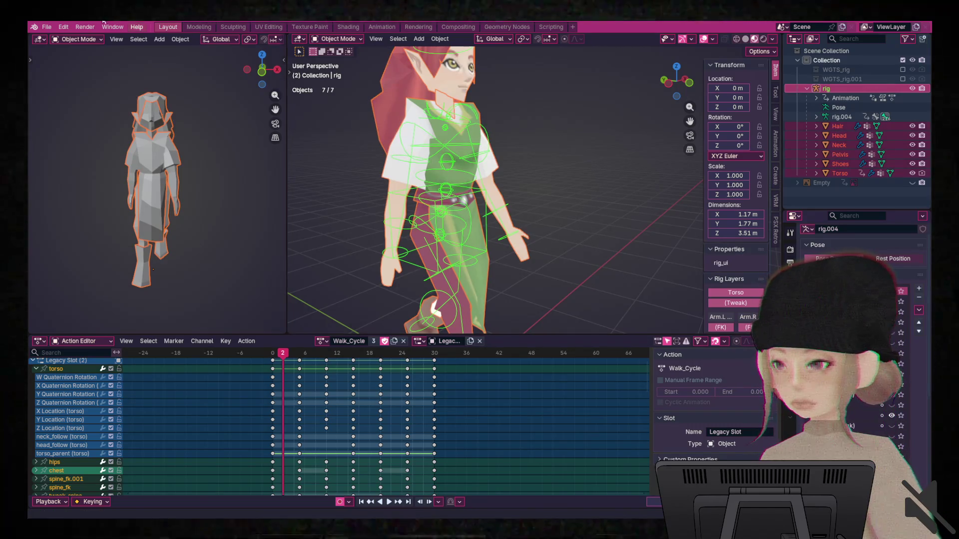
pyautogui.click(47, 27)
pyautogui.moveTo(104, 171)
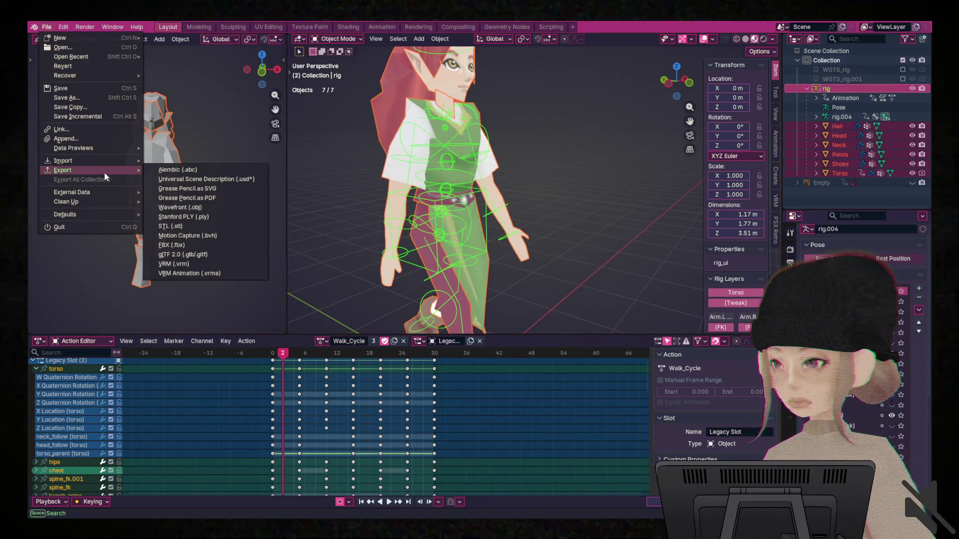
pyautogui.click(206, 258)
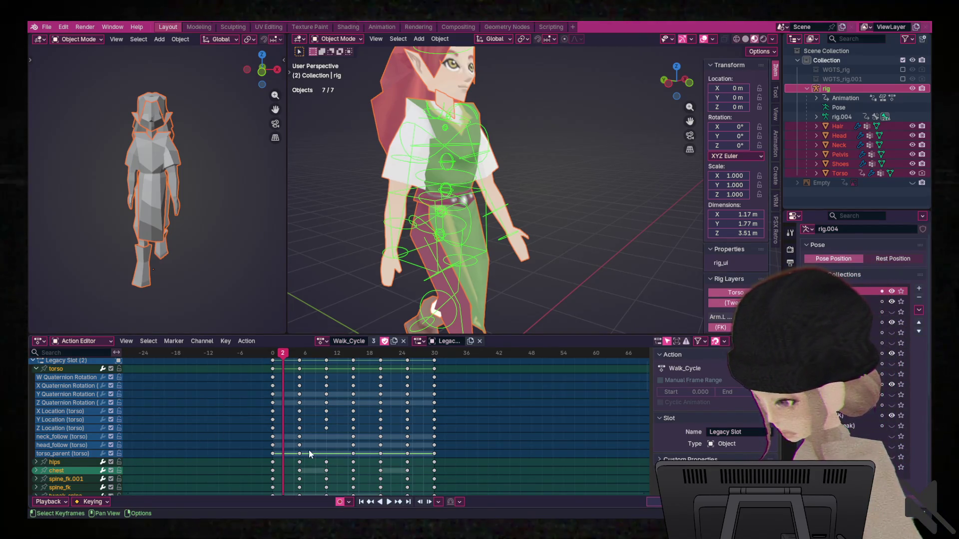
pyautogui.click(299, 438)
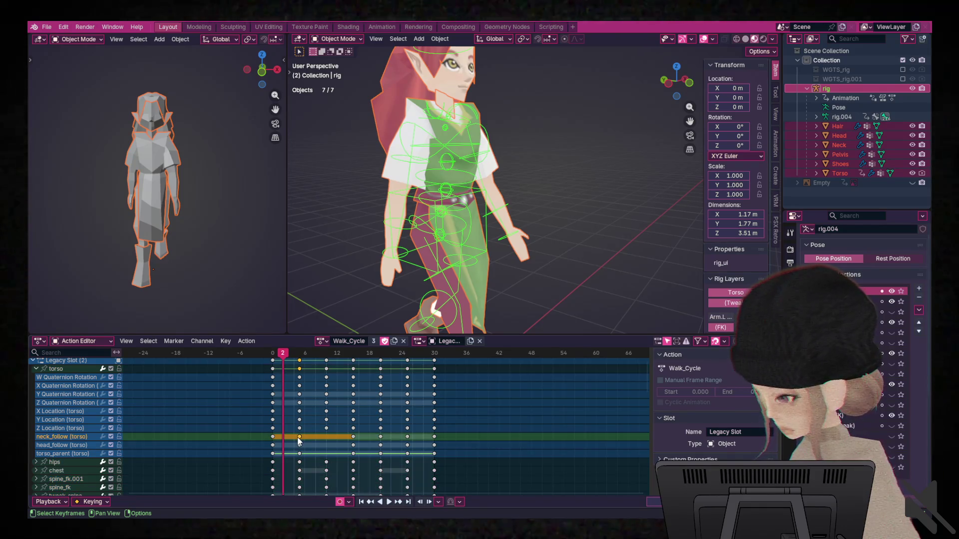
# Put the rig in Pose Mode, confirm the torso channels lack scale, and select the root bone.
pyautogui.click(224, 445)
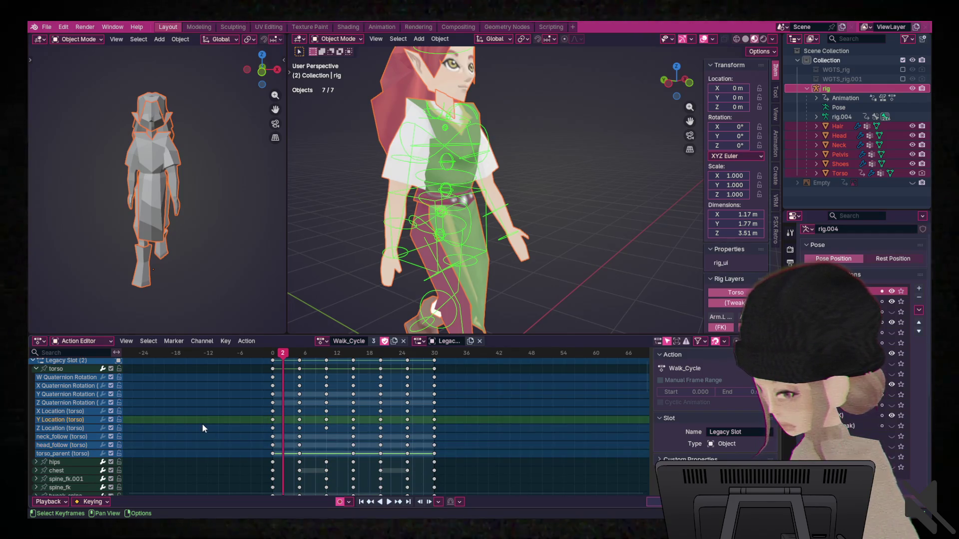
pyautogui.click(36, 368)
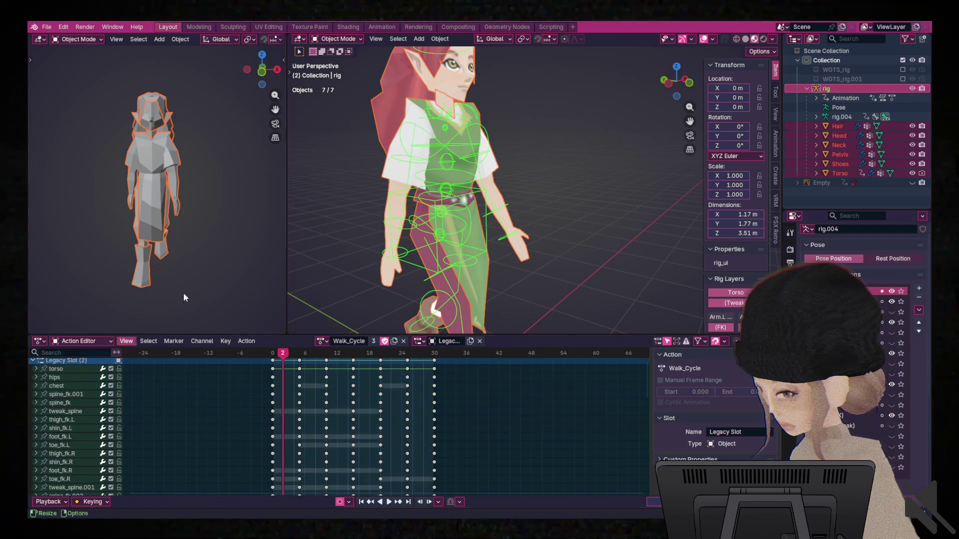
pyautogui.click(475, 236)
pyautogui.hotkey('ctrl', 'Tab')
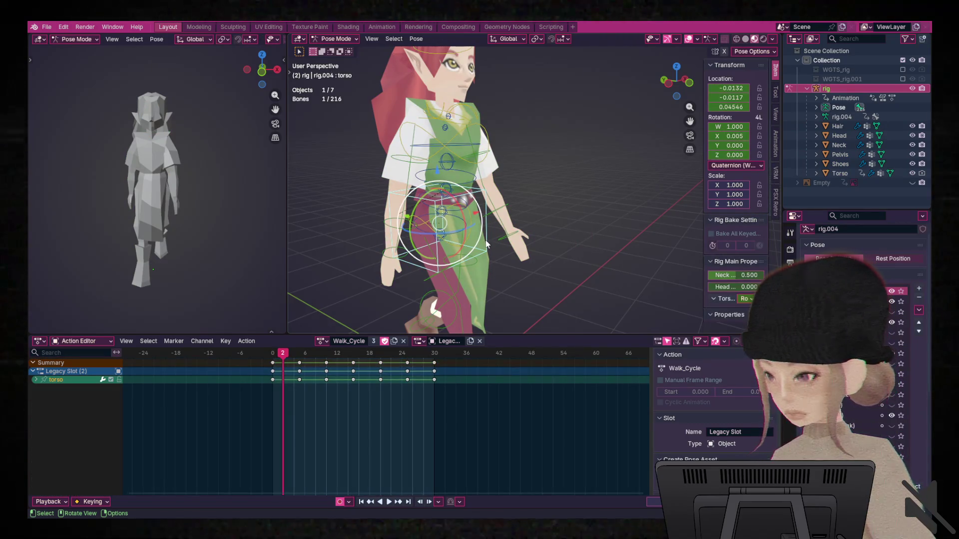
pyautogui.click(36, 381)
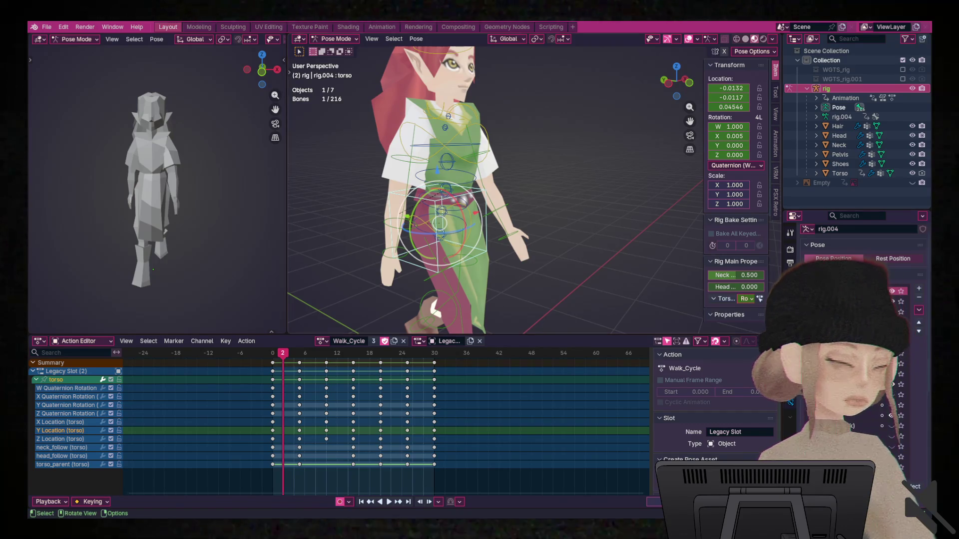
pyautogui.scroll(-5, 496, 189)
pyautogui.scroll(-3, 496, 190)
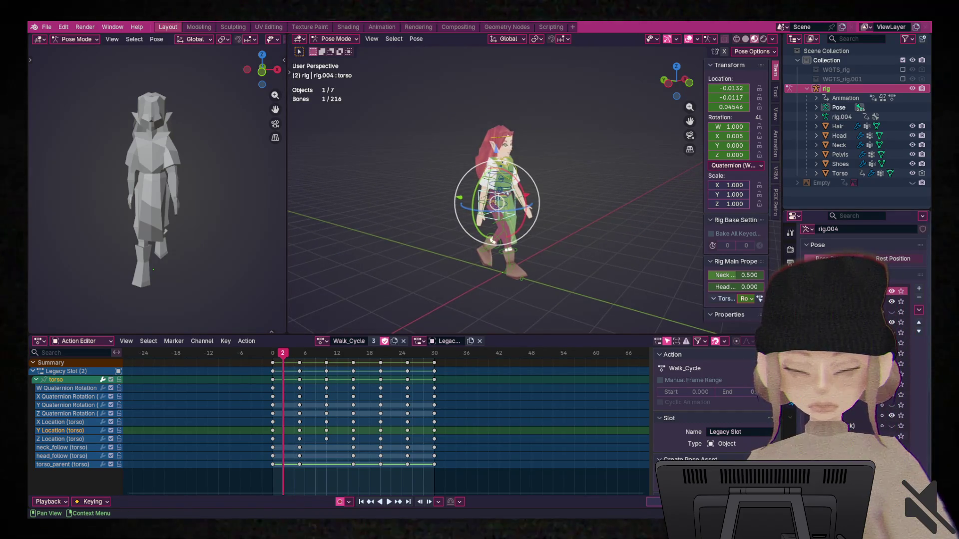
pyautogui.click(544, 295)
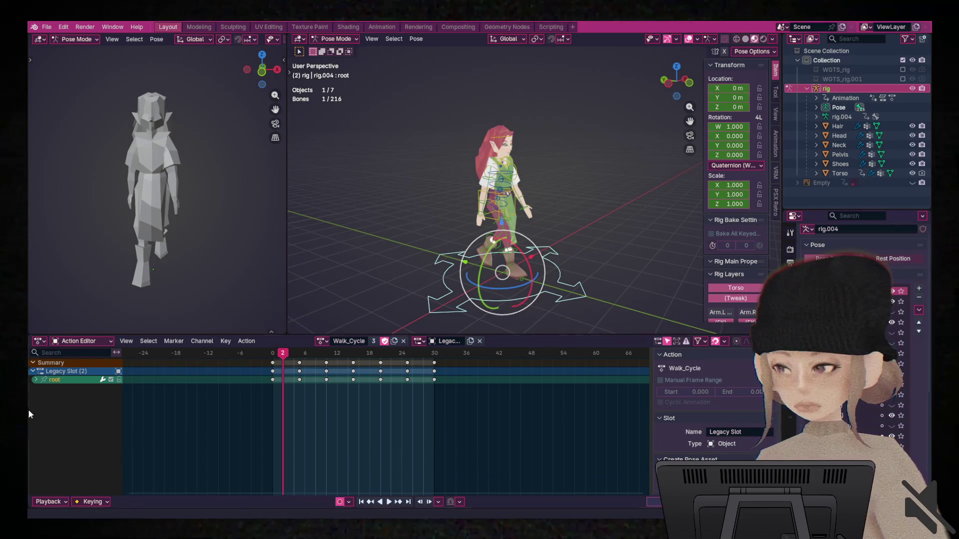
# Delete the root bone's X, Y and Z scale keyframes from Walk_Cycle.
pyautogui.click(36, 380)
pyautogui.moveTo(465, 479); pyautogui.dragTo(264, 445)
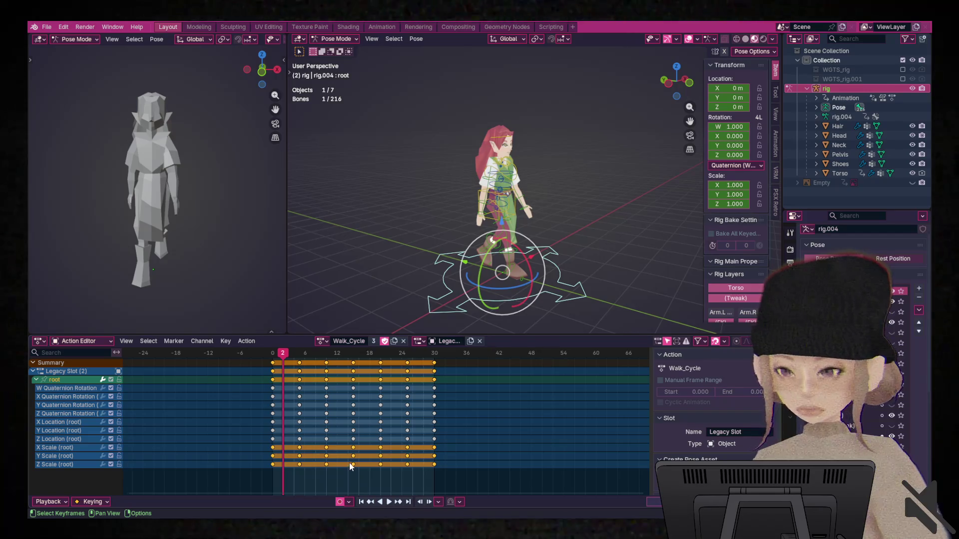
pyautogui.press('Delete')
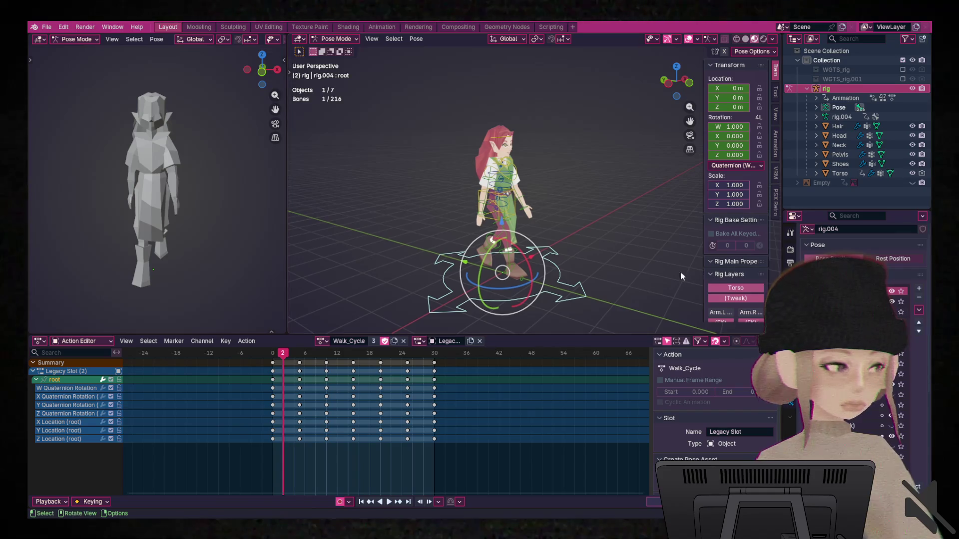
# Check the hips bone's channels from a side view, then return the rig to Object Mode.
pyautogui.scroll(2, 500, 217)
pyautogui.click(500, 217)
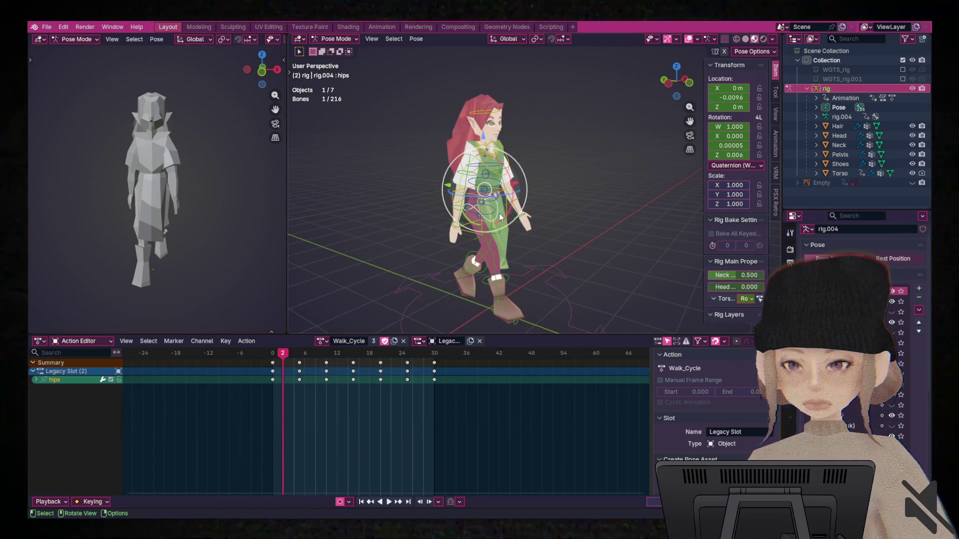
pyautogui.click(36, 380)
pyautogui.click(36, 380)
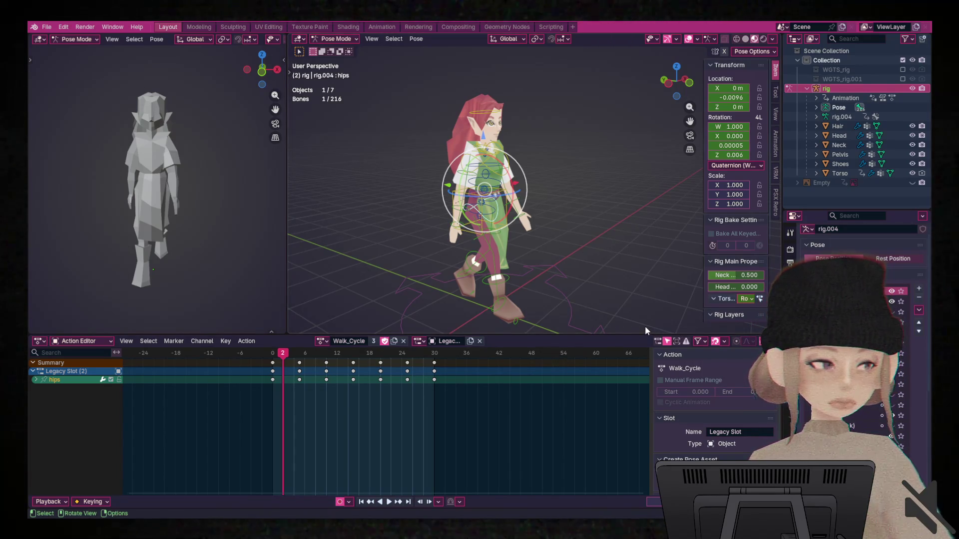
pyautogui.moveTo(647, 325)
pyautogui.mouseDown(button='middle')
pyautogui.moveTo(634, 234)
pyautogui.moveTo(610, 228)
pyautogui.mouseUp(button='middle')
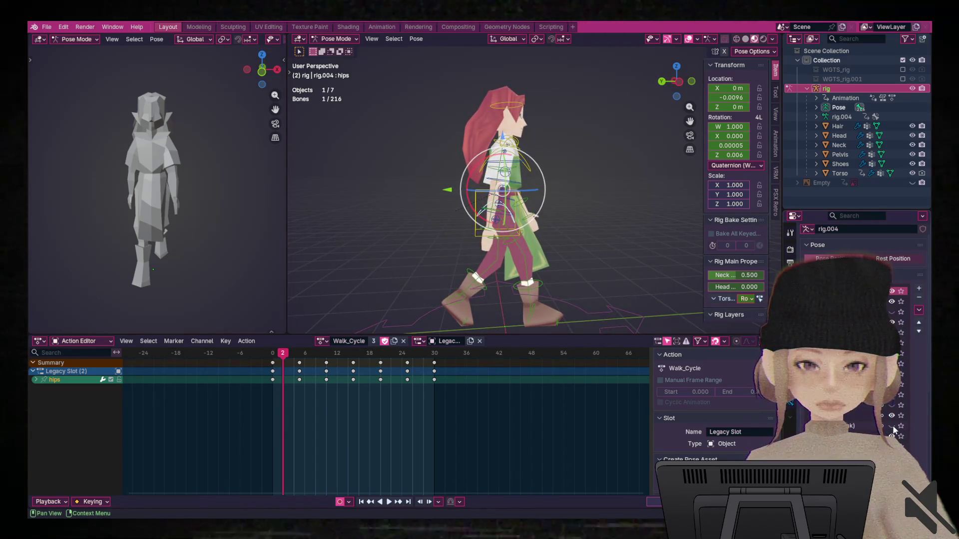
pyautogui.scroll(1, 901, 342)
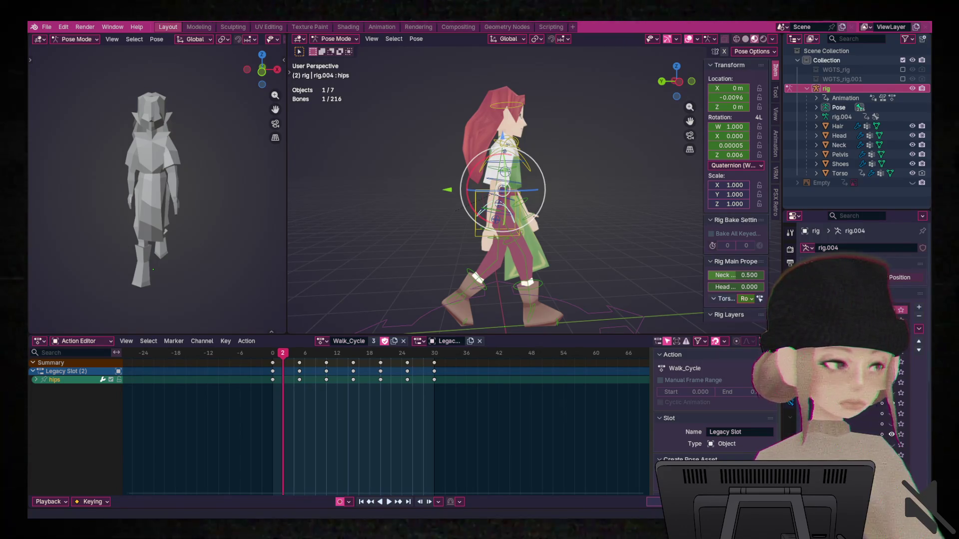
pyautogui.click(618, 223)
pyautogui.hotkey('ctrl', 'Tab')
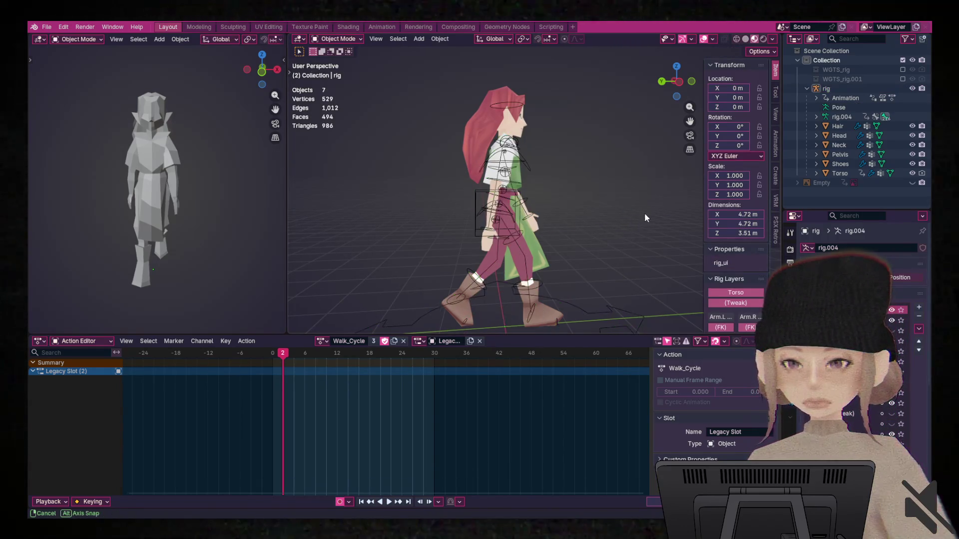
# Orbit the view from the side to face the druid character front-on.
pyautogui.moveTo(644, 213); pyautogui.dragTo(544, 217, button='middle')
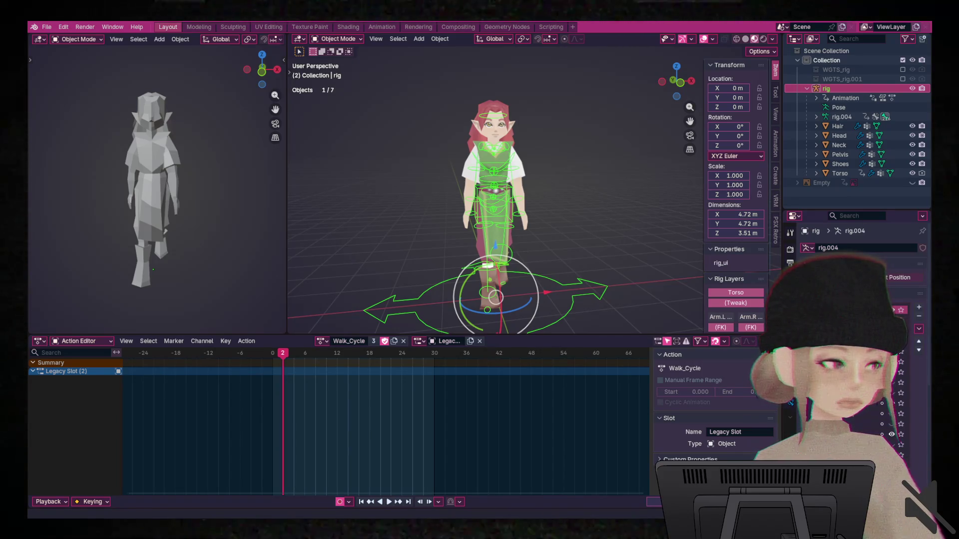
# Turn the lower panel into the Graph Editor and filter its channels by 'scale'.
pyautogui.click(40, 341)
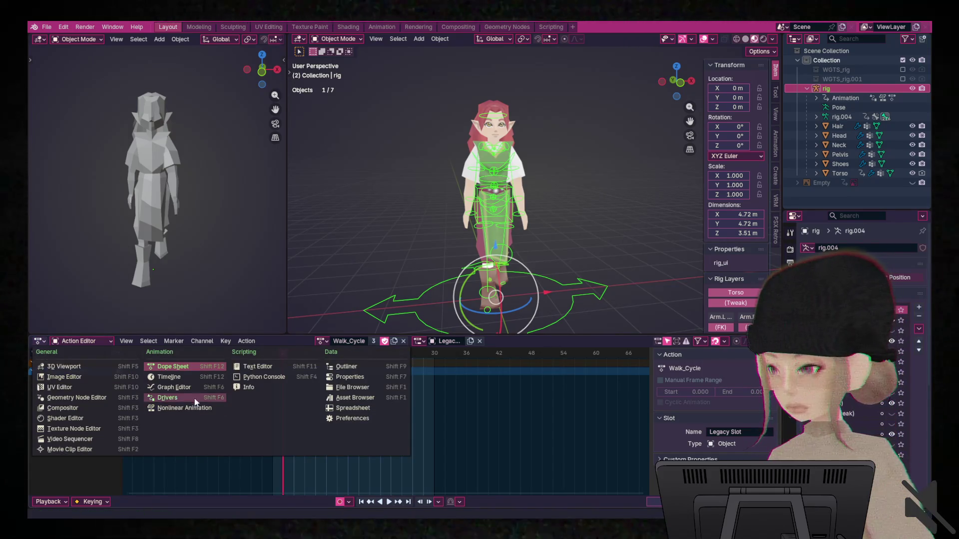
pyautogui.click(178, 387)
pyautogui.click(72, 353)
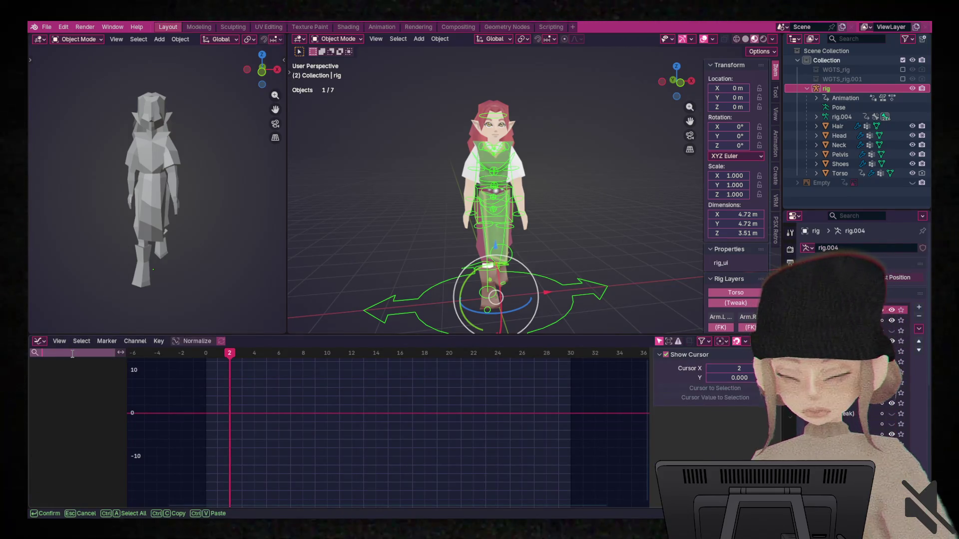
pyautogui.write('scale')
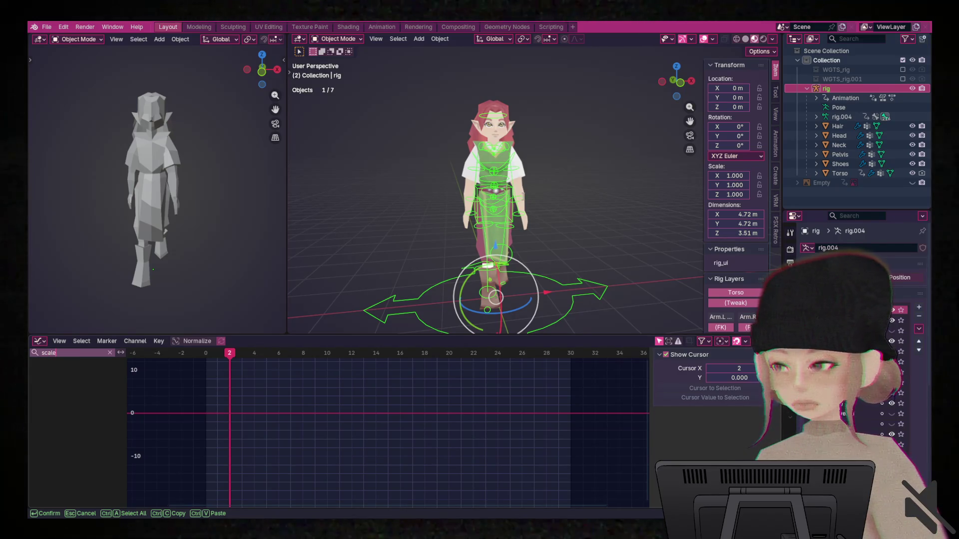
pyautogui.press('Return')
# Put the rig into Pose Mode, keeping the 'scale' channel filter active.
pyautogui.hotkey('ctrl', 'Tab')
pyautogui.click(501, 235)
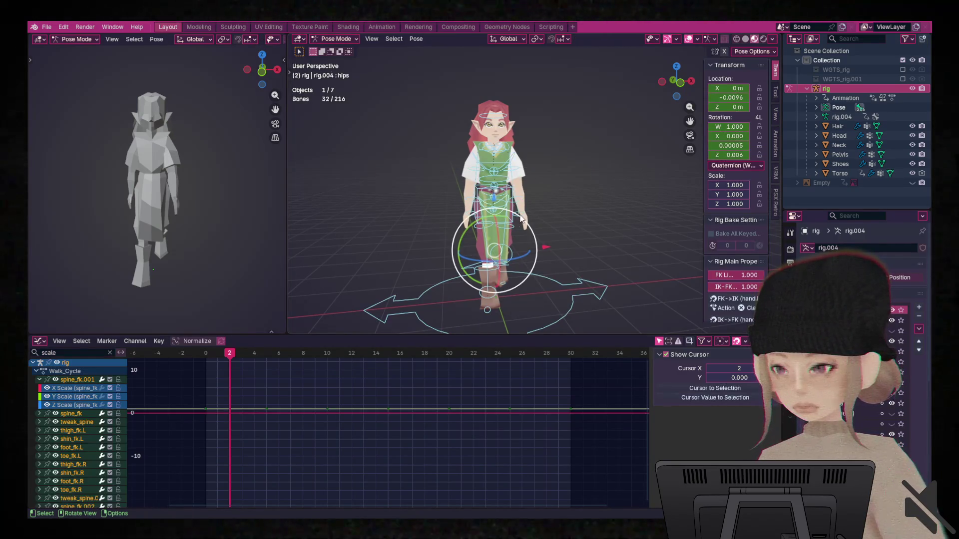
pyautogui.click(69, 353)
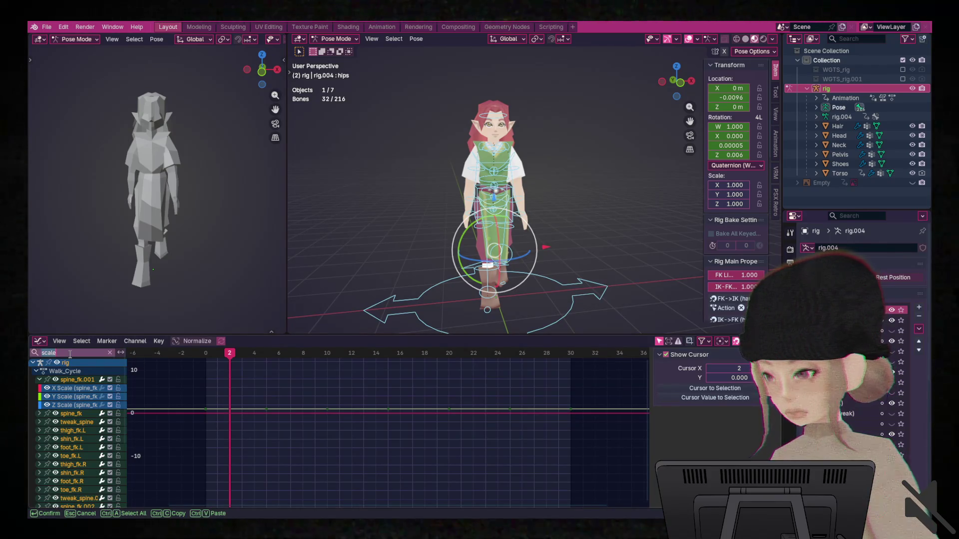
pyautogui.press('Return')
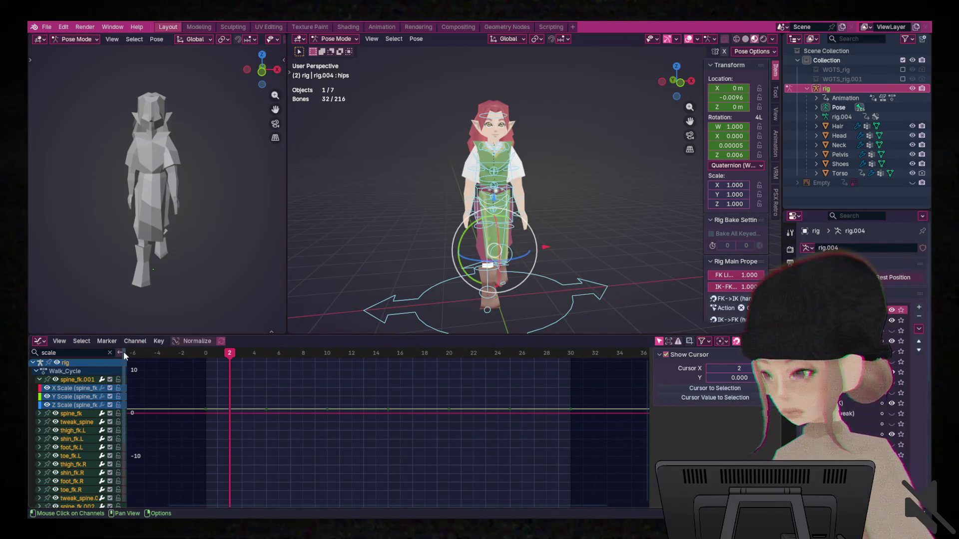
pyautogui.click(36, 354)
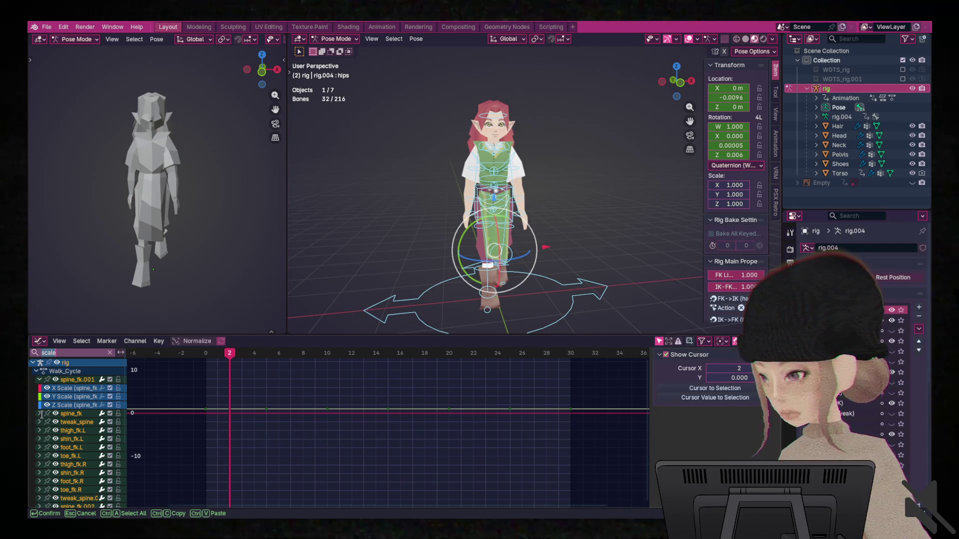
pyautogui.press('Return')
# Select the spine_fk.001 group and all shown scale keys, hiding and reshowing several bone channels.
pyautogui.click(77, 383)
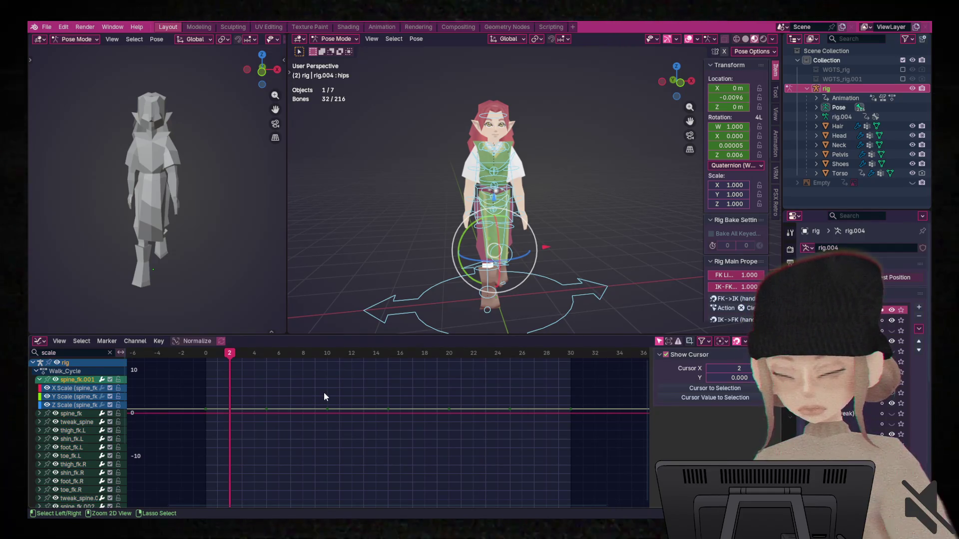
pyautogui.press('a')
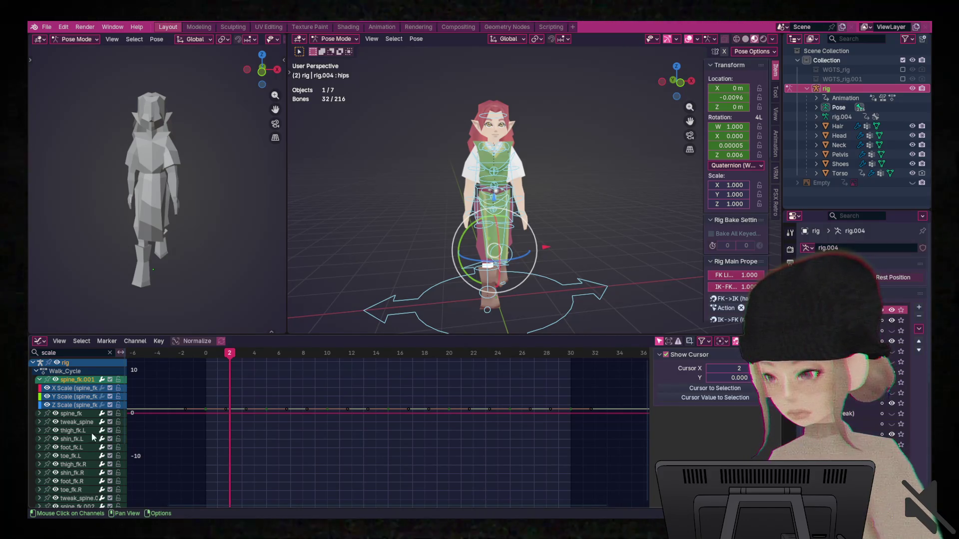
pyautogui.moveTo(56, 414); pyautogui.dragTo(54, 437)
pyautogui.moveTo(55, 506); pyautogui.dragTo(56, 484)
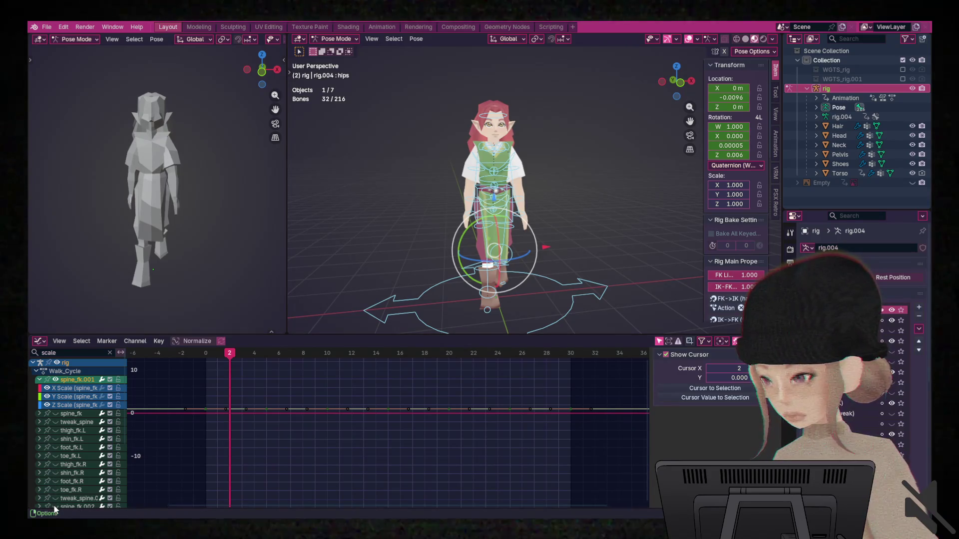
# Inspect tweak_spine.004, neck and spine_fk.002, expanding spine_fk.002's scale channels.
pyautogui.click(579, 187)
pyautogui.click(495, 159)
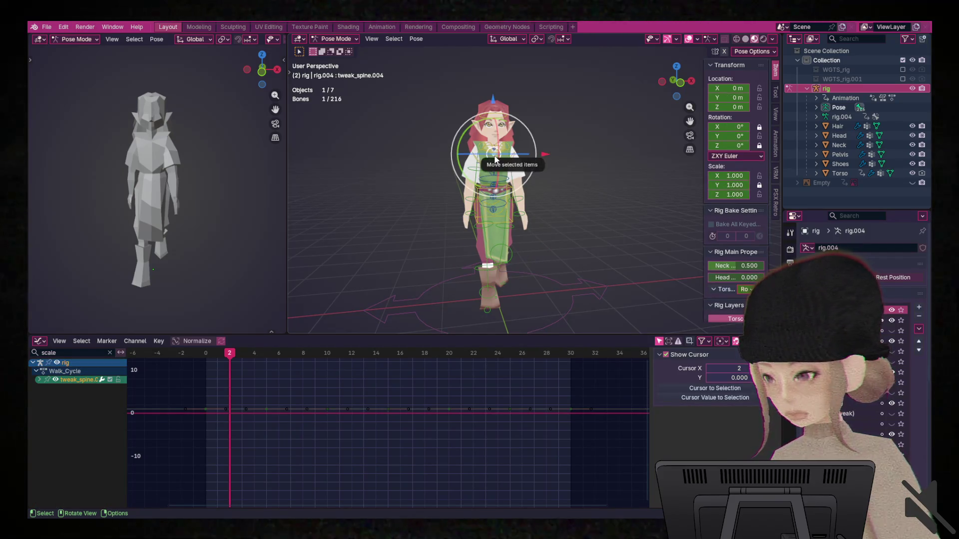
pyautogui.scroll(4, 536, 114)
pyautogui.click(465, 112)
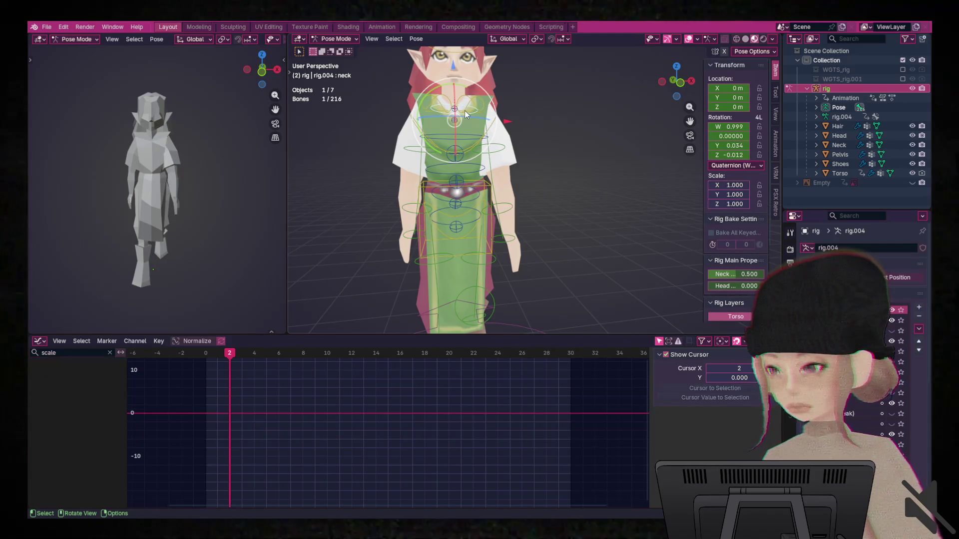
pyautogui.click(447, 167)
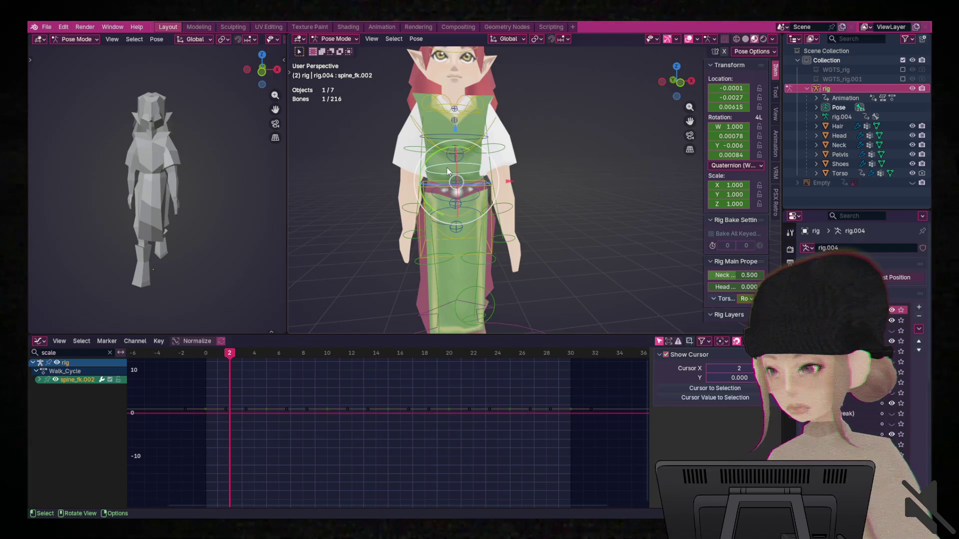
pyautogui.click(39, 381)
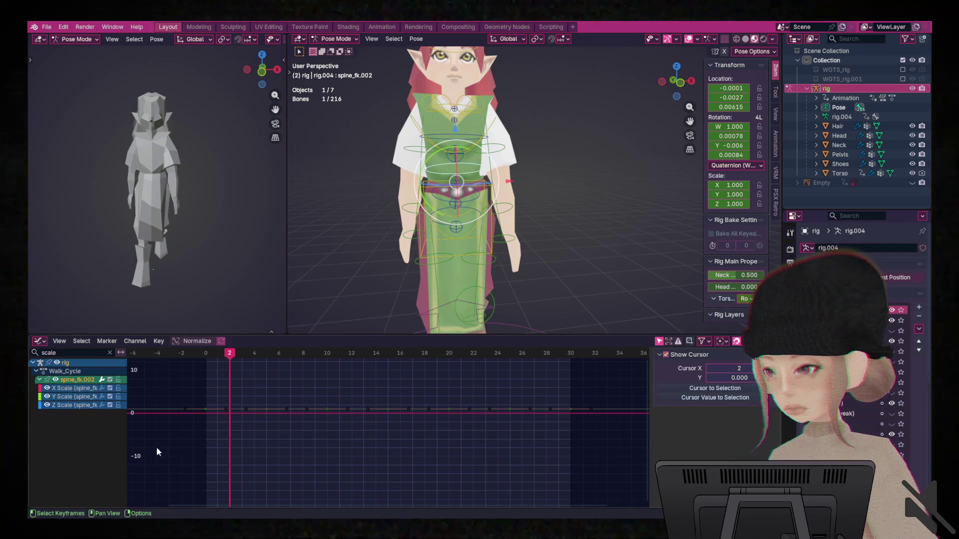
pyautogui.moveTo(540, 157)
pyautogui.mouseDown(button='middle')
pyautogui.moveTo(510, 166)
pyautogui.moveTo(598, 213)
pyautogui.mouseUp(button='middle')
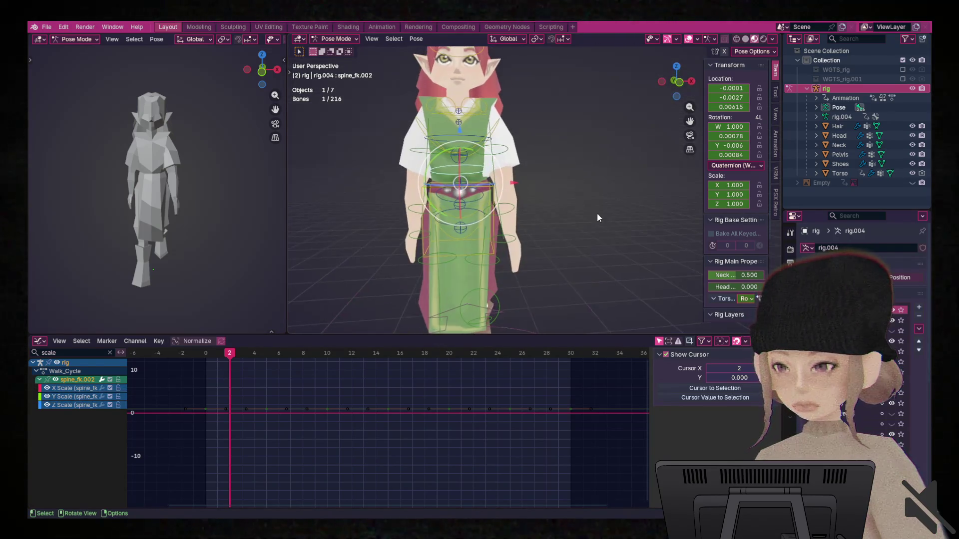
pyautogui.scroll(-3, 597, 213)
# Return to Object Mode and select all seven druid objects.
pyautogui.press('a')
pyautogui.hotkey('ctrl', 'Tab')
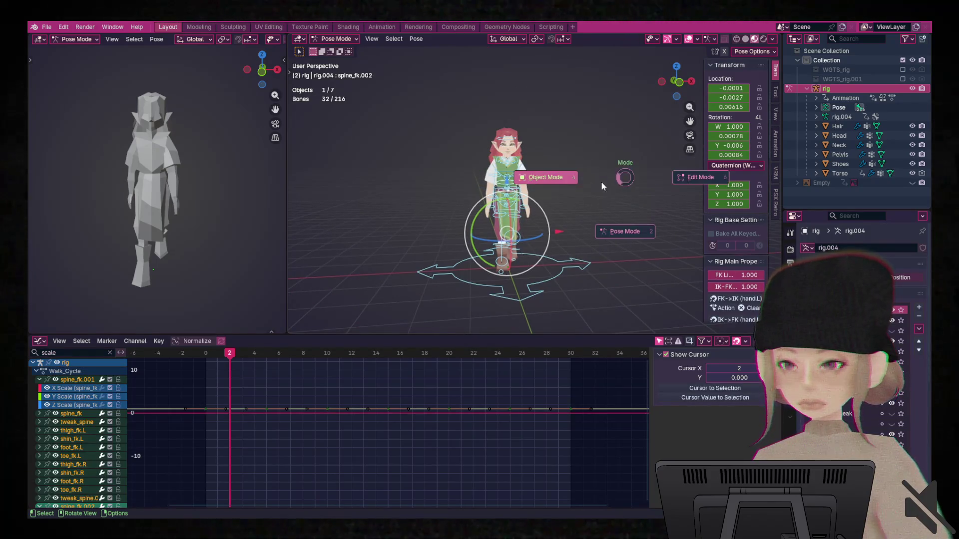
pyautogui.click(606, 179)
pyautogui.press('a')
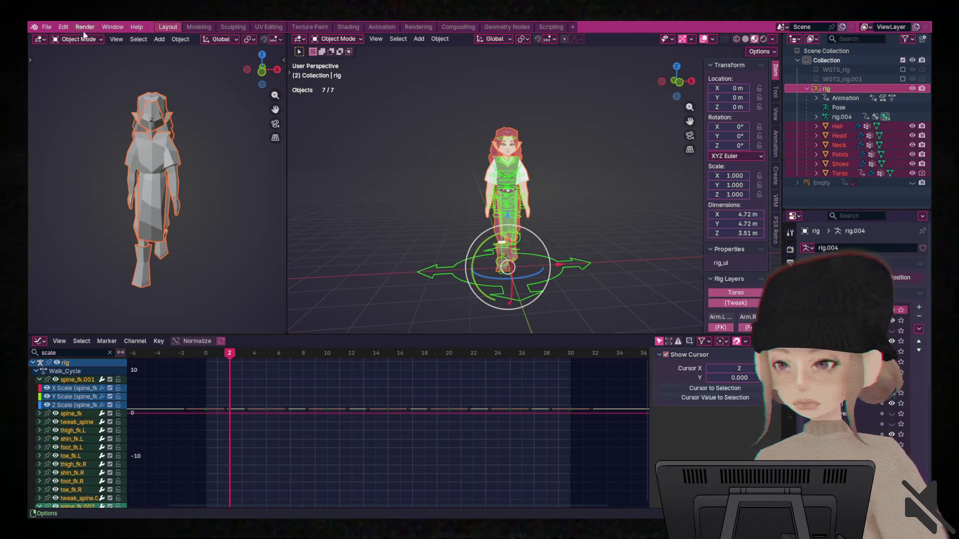
pyautogui.click(47, 26)
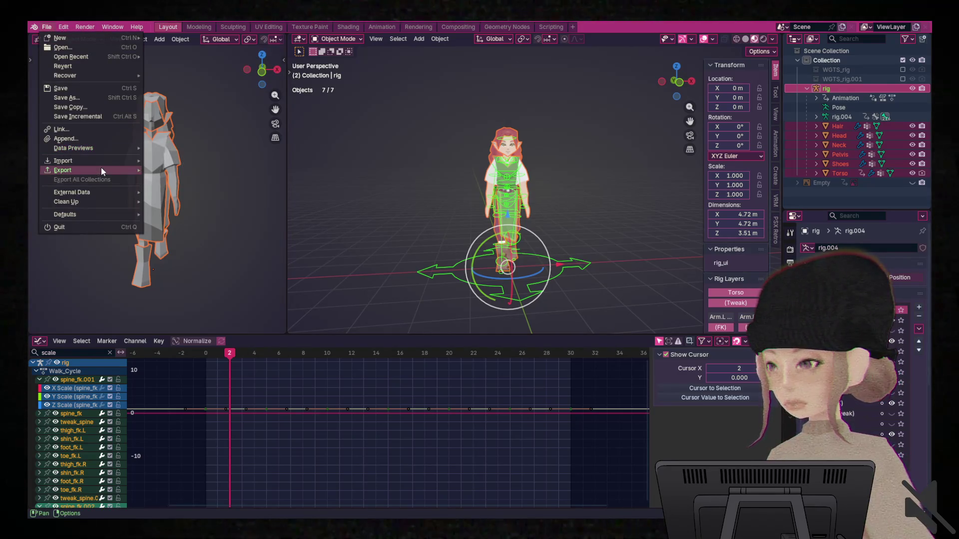
pyautogui.moveTo(103, 171)
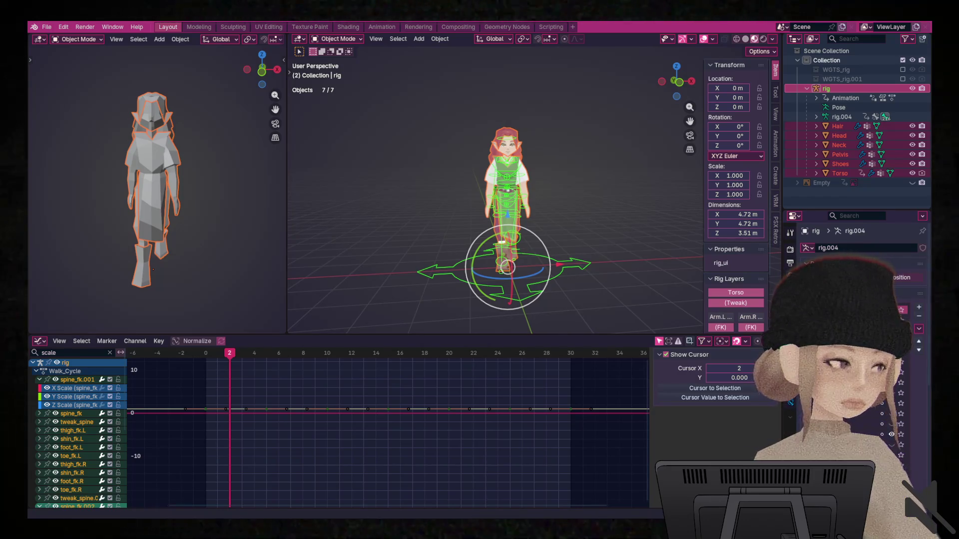
pyautogui.click(579, 210)
pyautogui.scroll(5, 579, 210)
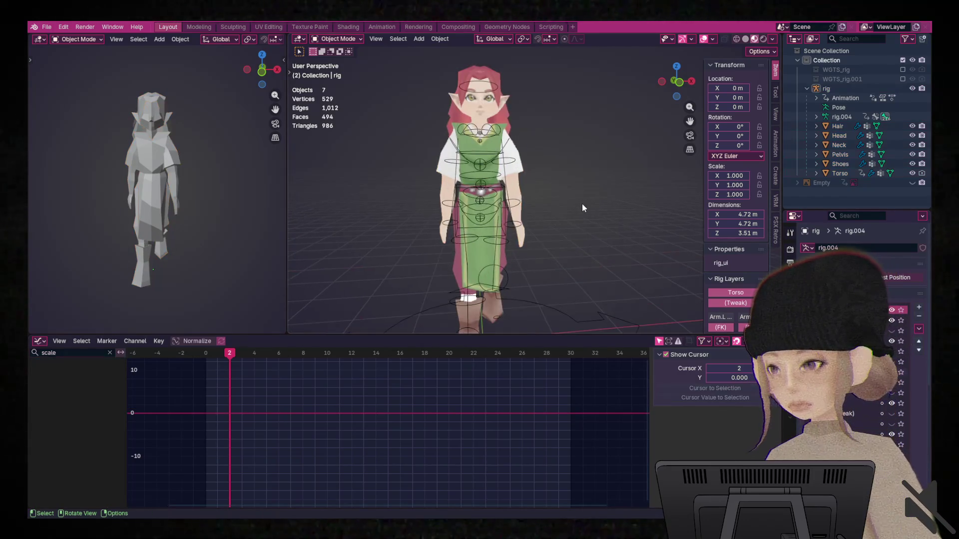
# Select the rig and switch it into Pose Mode.
pyautogui.click(496, 212)
pyautogui.hotkey('ctrl', 'Tab')
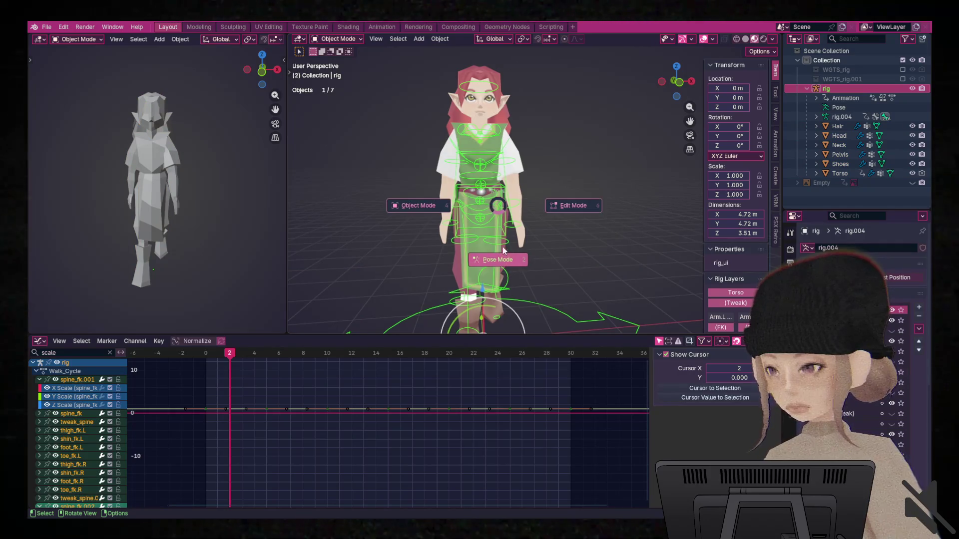
pyautogui.click(497, 260)
# Select spine_fk.002 and delete its scale channels in the Graph Editor, then undo it.
pyautogui.click(489, 220)
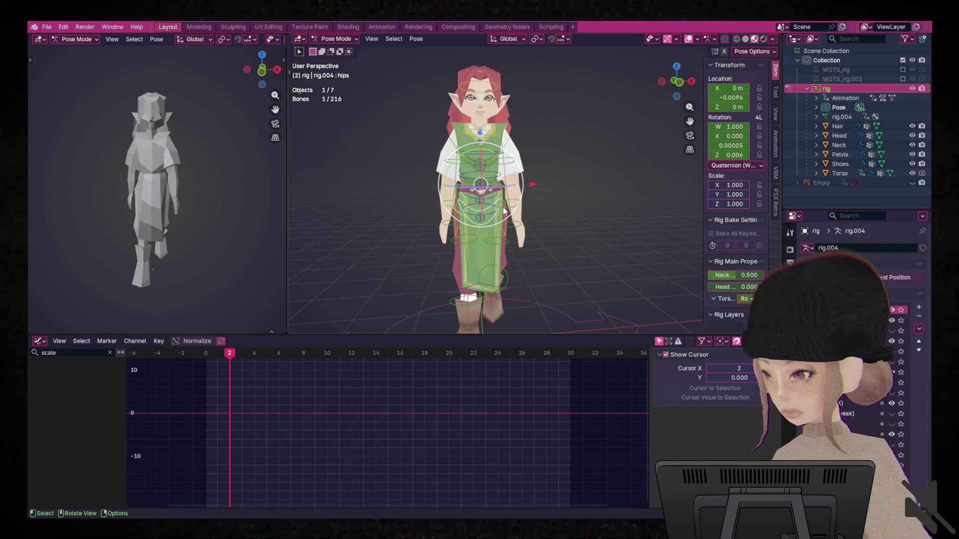
pyautogui.click(502, 209)
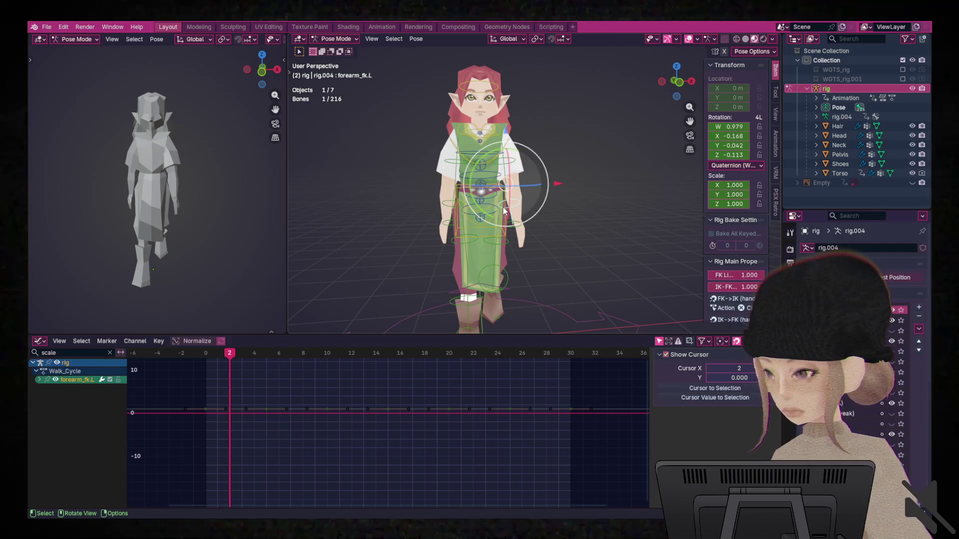
pyautogui.click(483, 180)
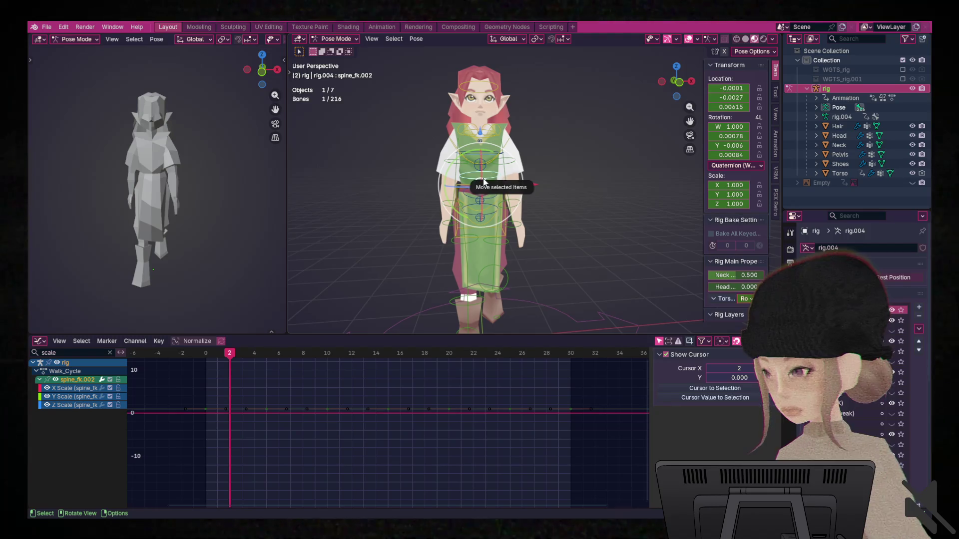
pyautogui.moveTo(94, 411); pyautogui.dragTo(71, 388)
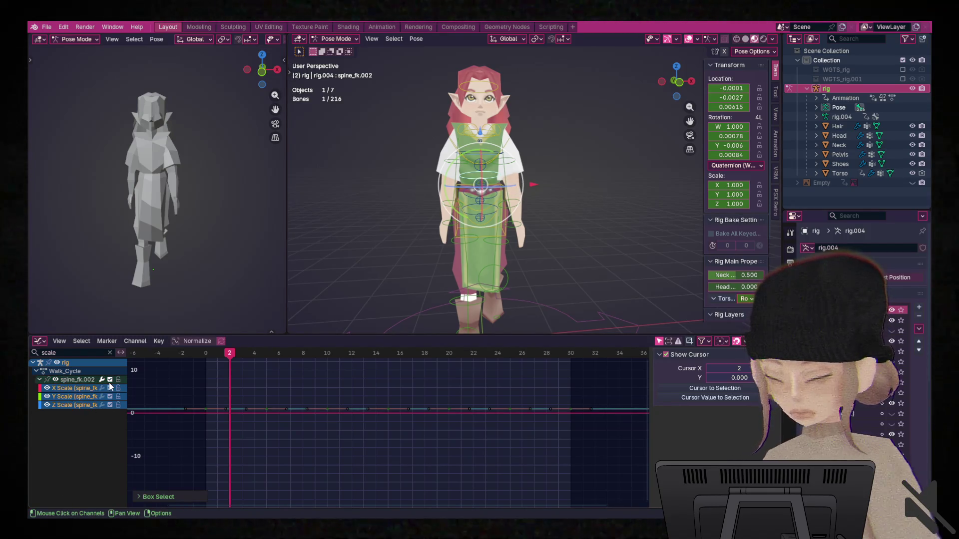
pyautogui.press('x')
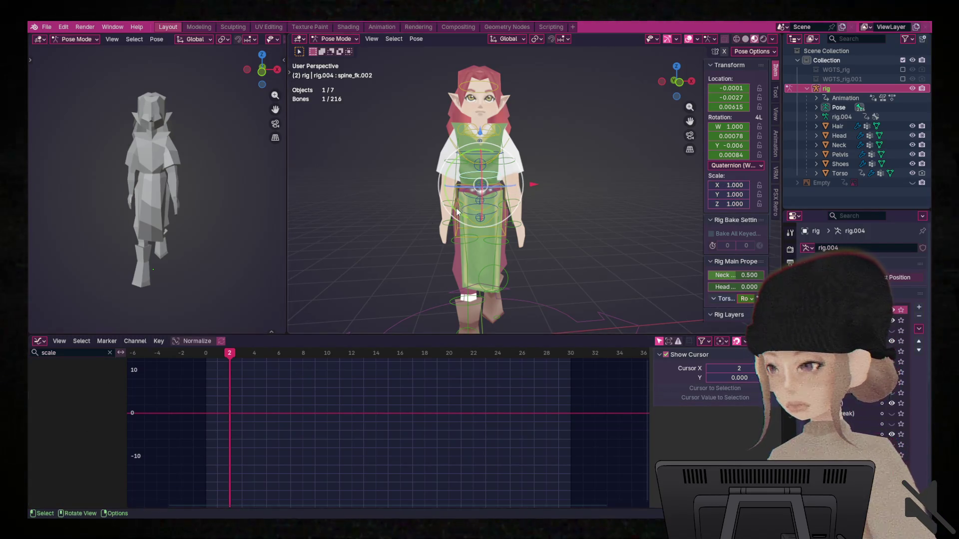
pyautogui.hotkey('ctrl', 'z')
pyautogui.click(39, 341)
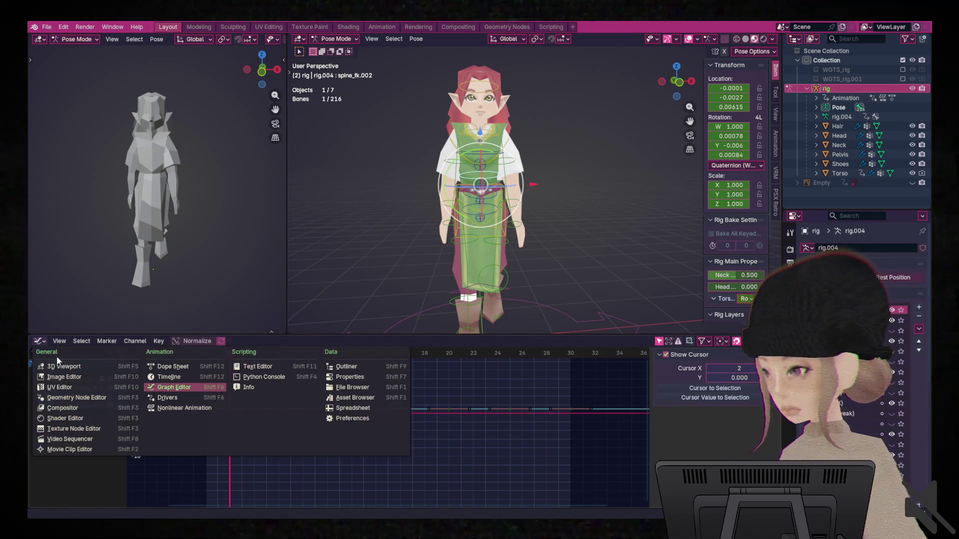
# Switch the editor to the Timeline and delete spine_fk.002's X/Y/Z scale keyframes.
pyautogui.click(172, 367)
pyautogui.click(40, 342)
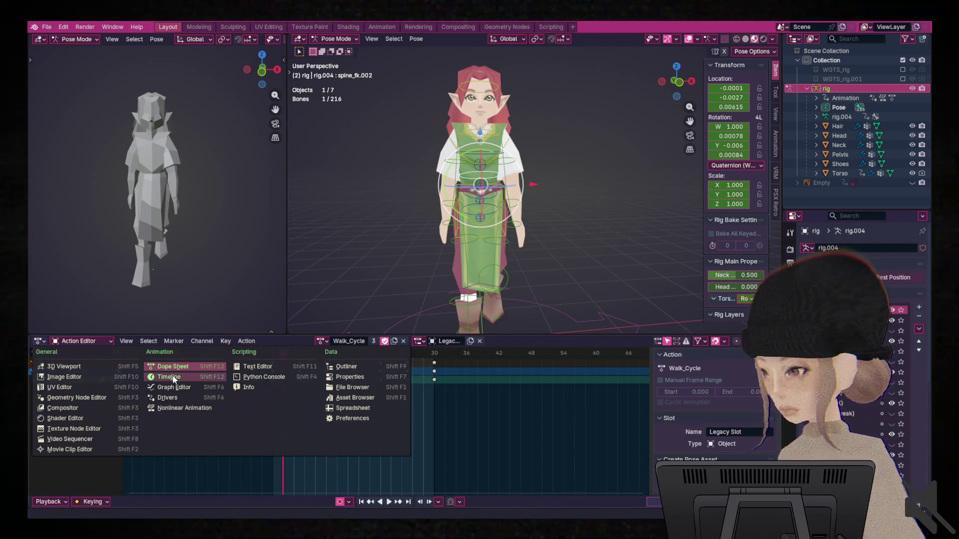
pyautogui.click(173, 380)
pyautogui.click(40, 388)
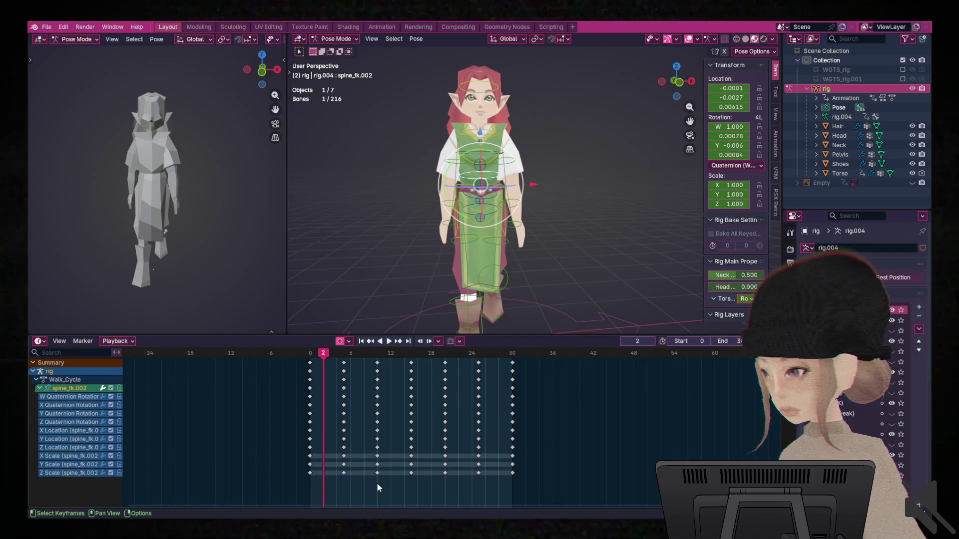
pyautogui.moveTo(531, 484); pyautogui.dragTo(285, 455)
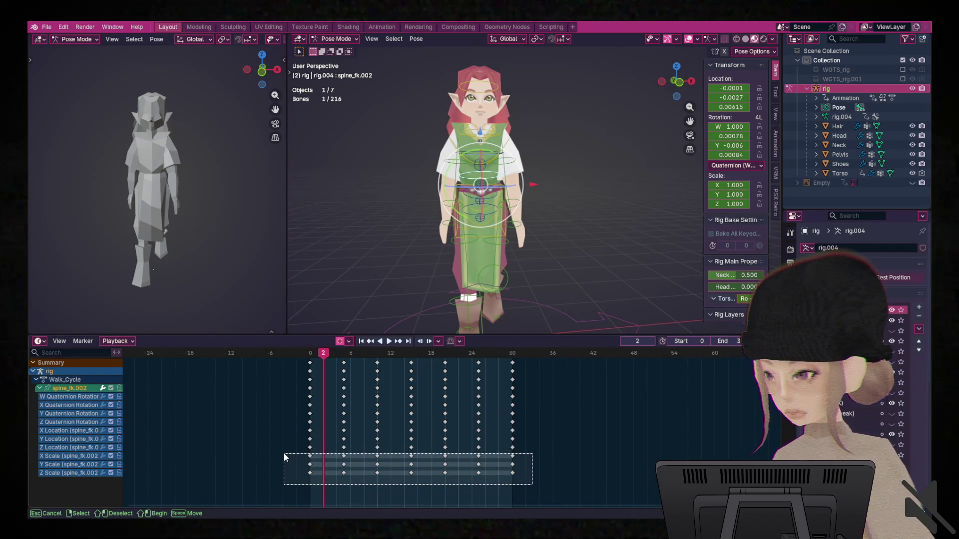
pyautogui.press('Delete')
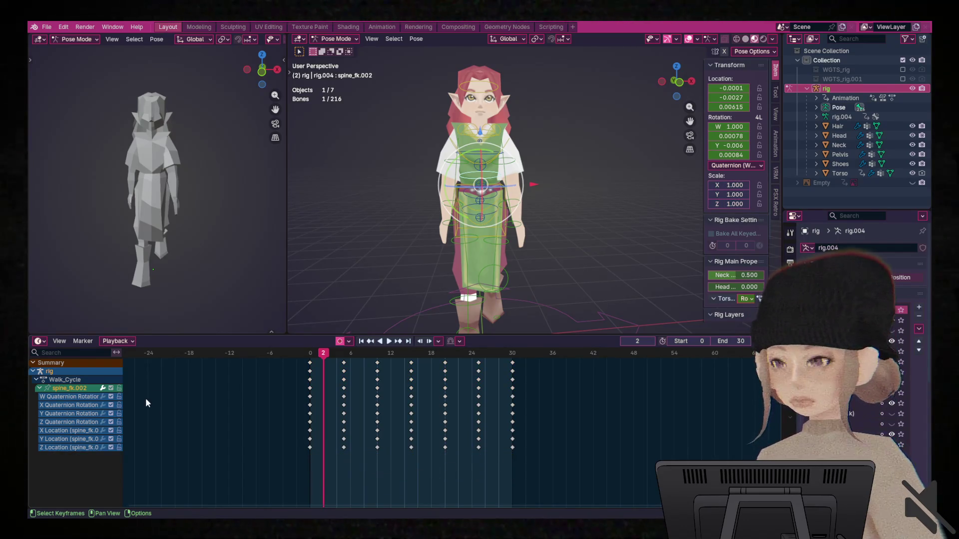
# Delete the tweak_spine.003 bone's scale keyframes.
pyautogui.scroll(2, 519, 149)
pyautogui.scroll(2, 520, 145)
pyautogui.click(437, 113)
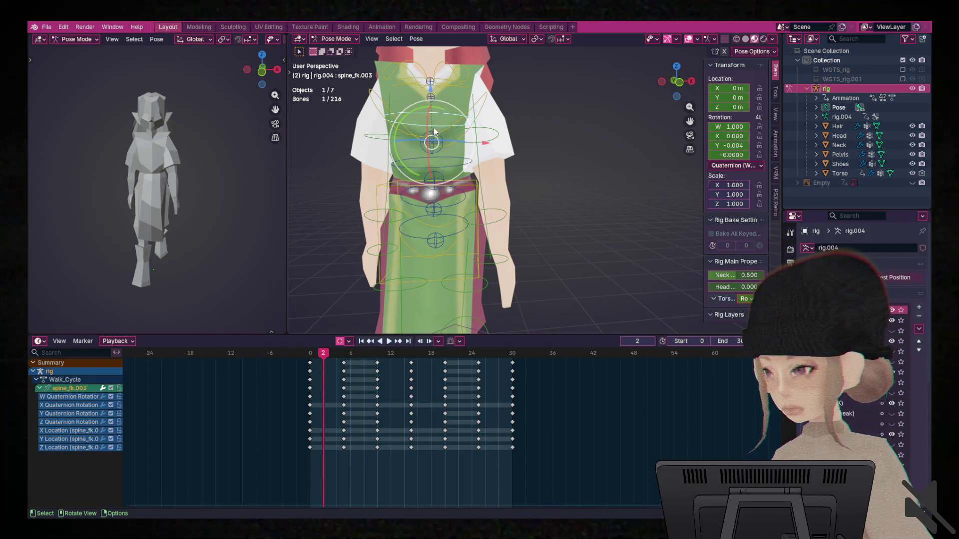
pyautogui.click(440, 137)
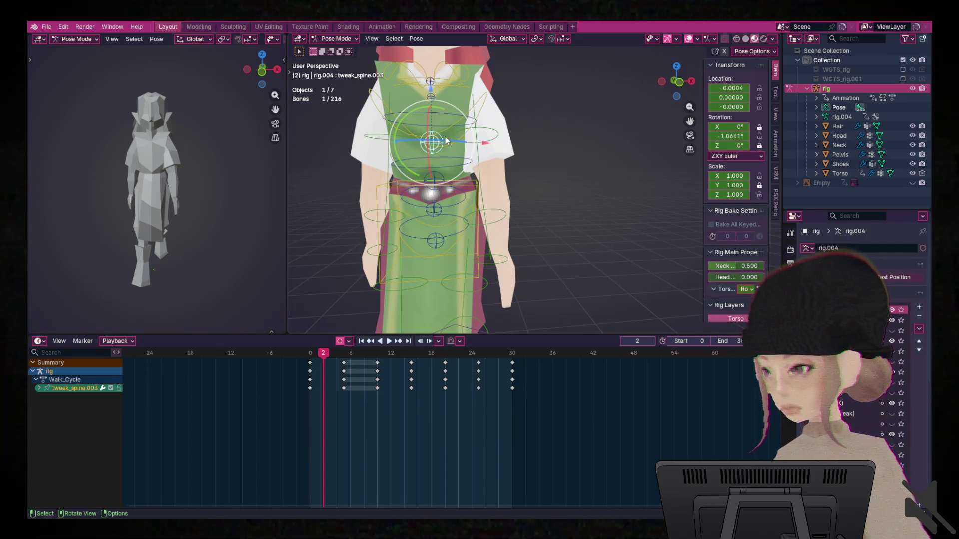
pyautogui.click(38, 388)
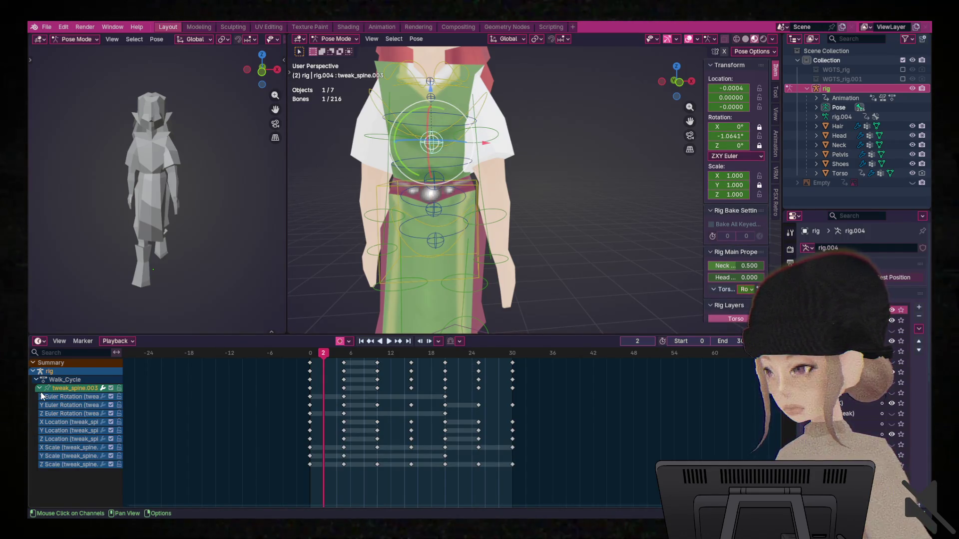
pyautogui.moveTo(532, 487); pyautogui.dragTo(269, 443)
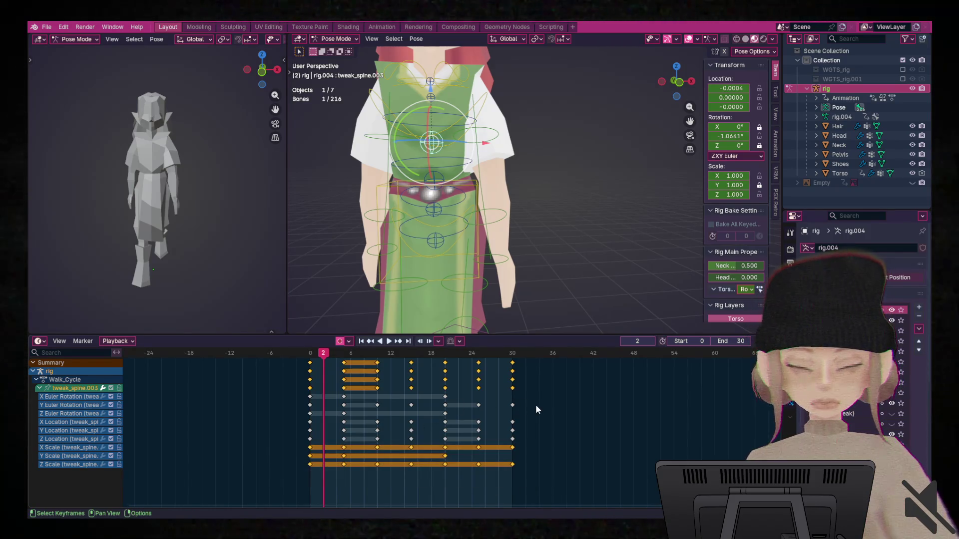
pyautogui.press('Delete')
# Delete the tweak_spine.005 bone's scale keyframes.
pyautogui.click(429, 86)
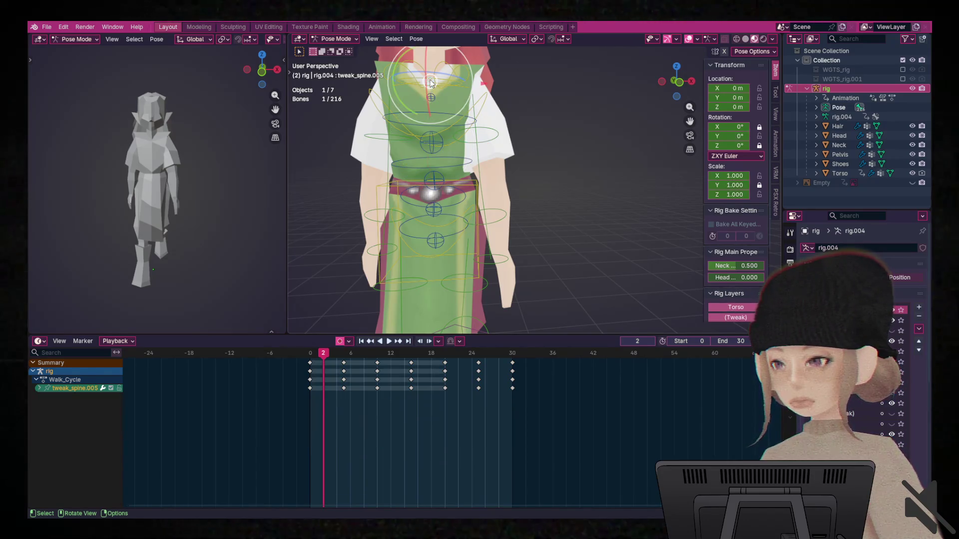
pyautogui.moveTo(554, 474); pyautogui.dragTo(276, 445)
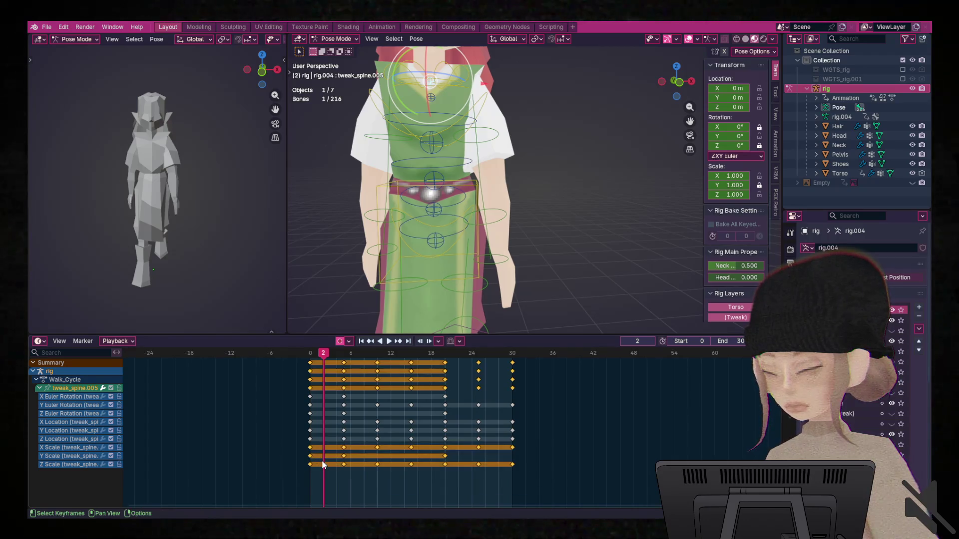
pyautogui.press('Delete')
pyautogui.click(441, 103)
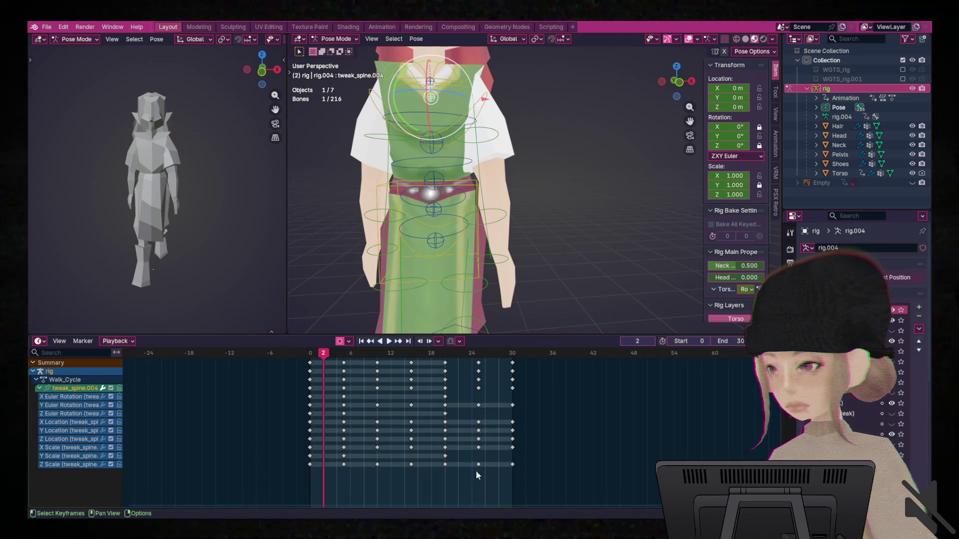
# Delete tweak_spine.004's scale keyframes and check the chest bone for scale keys.
pyautogui.moveTo(547, 477); pyautogui.dragTo(272, 442)
pyautogui.press('Delete')
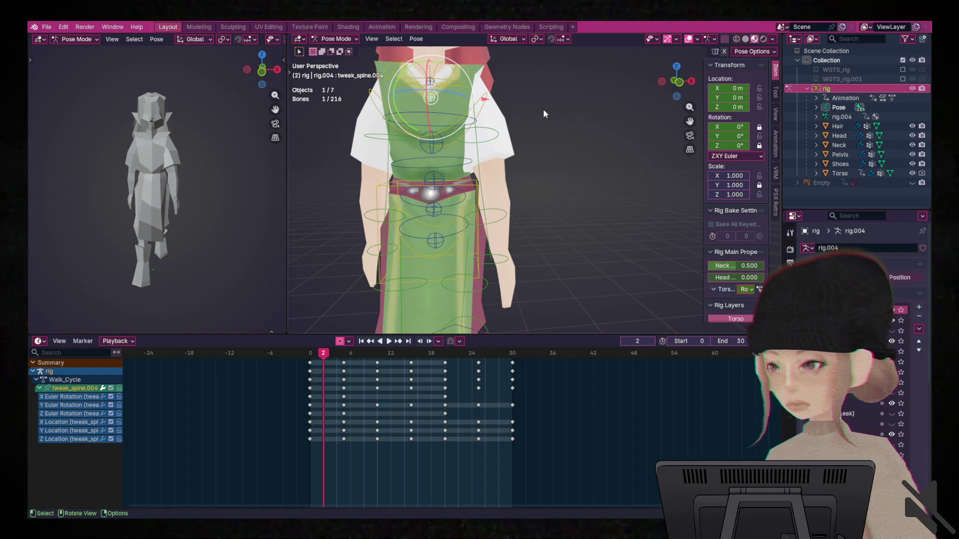
pyautogui.click(446, 86)
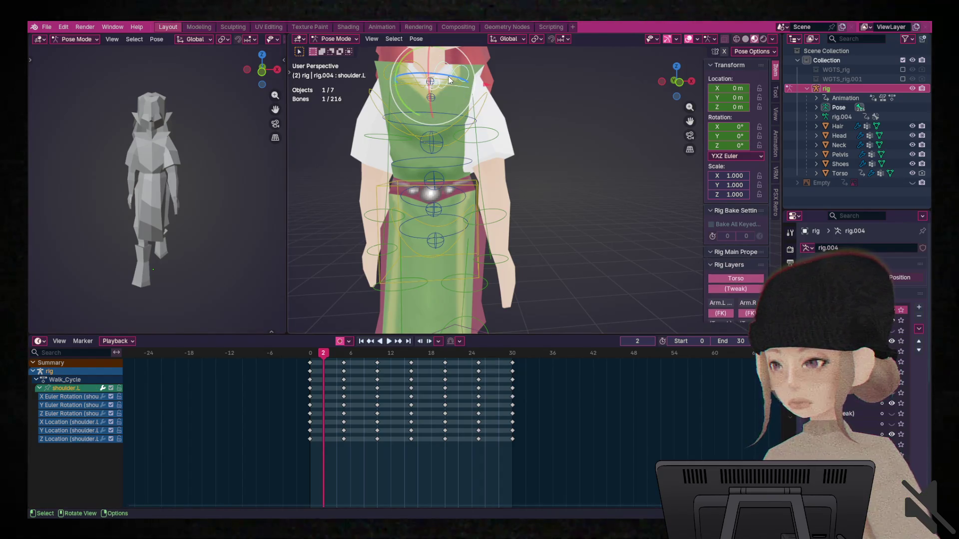
pyautogui.click(487, 97)
pyautogui.click(38, 389)
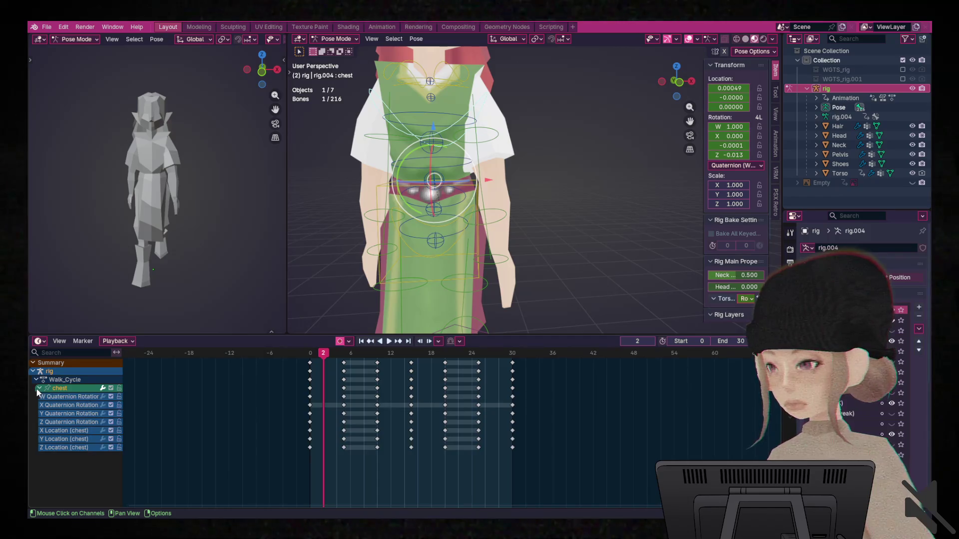
pyautogui.click(434, 180)
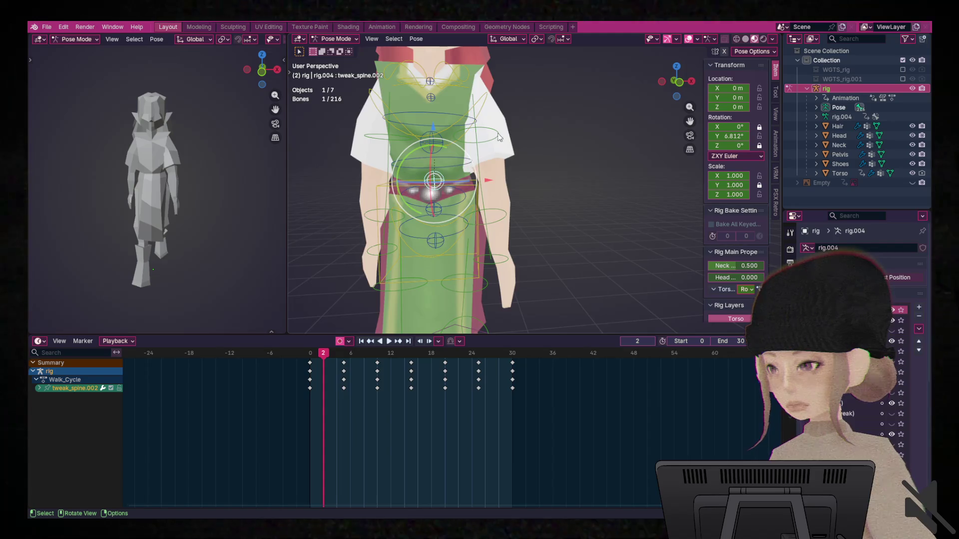
# Delete the upper_arm_fk.L scale keyframes.
pyautogui.scroll(-2, 499, 144)
pyautogui.click(503, 152)
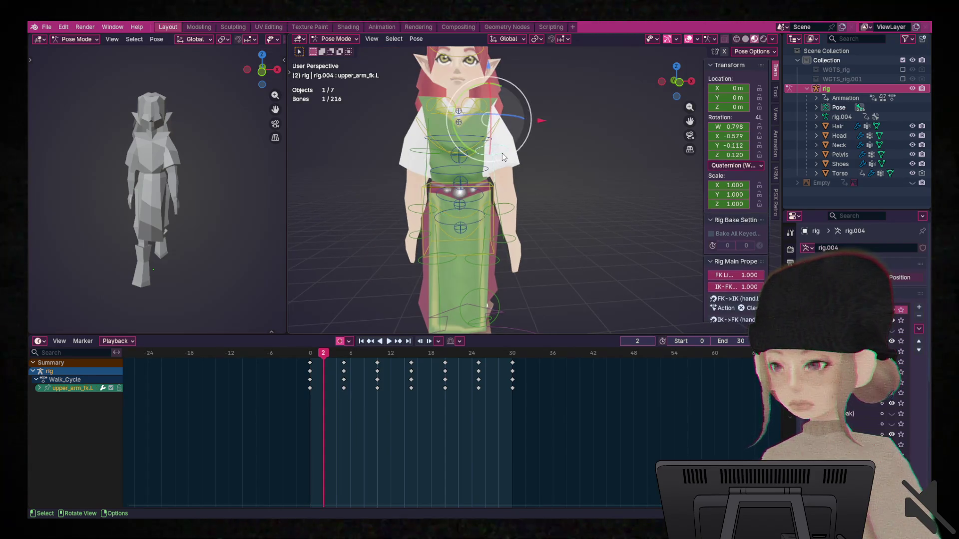
pyautogui.click(39, 388)
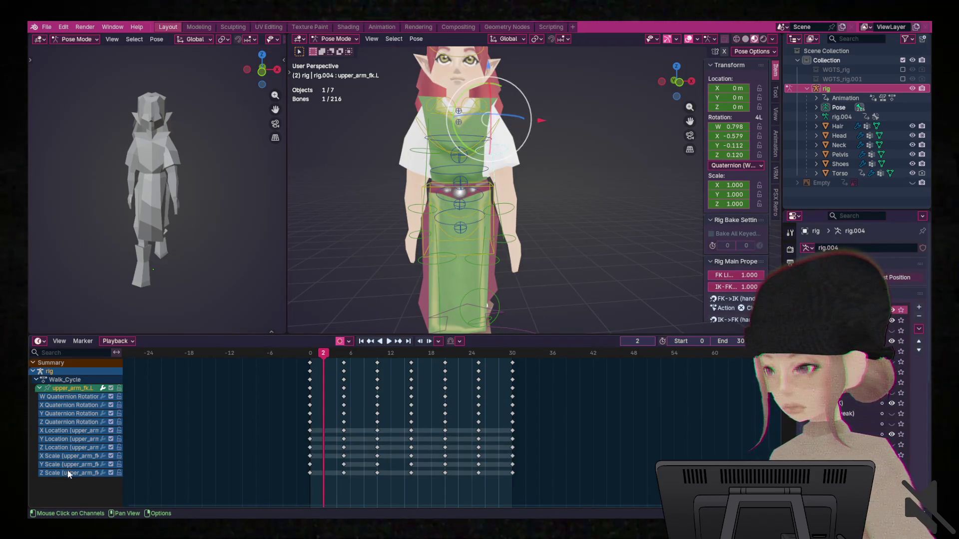
pyautogui.moveTo(554, 474); pyautogui.dragTo(293, 454)
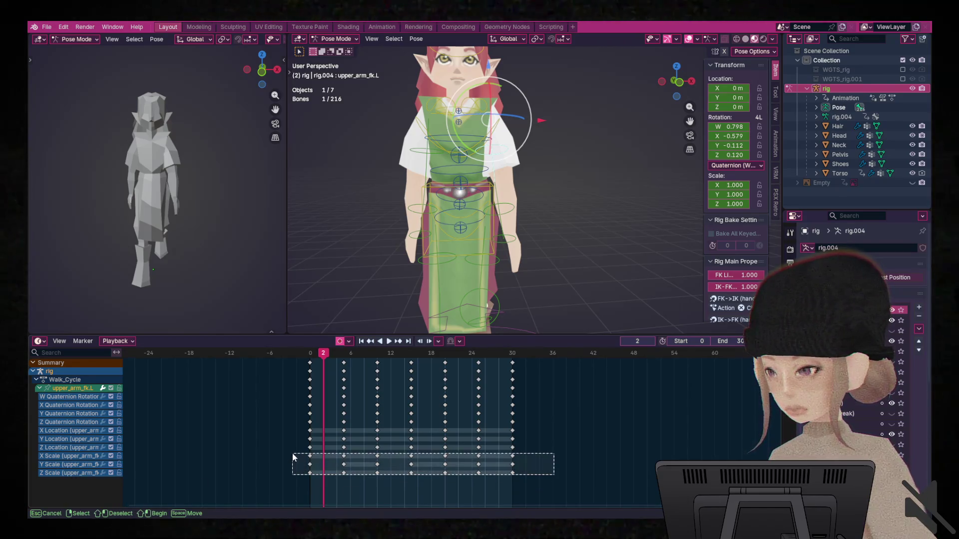
pyautogui.press('Delete')
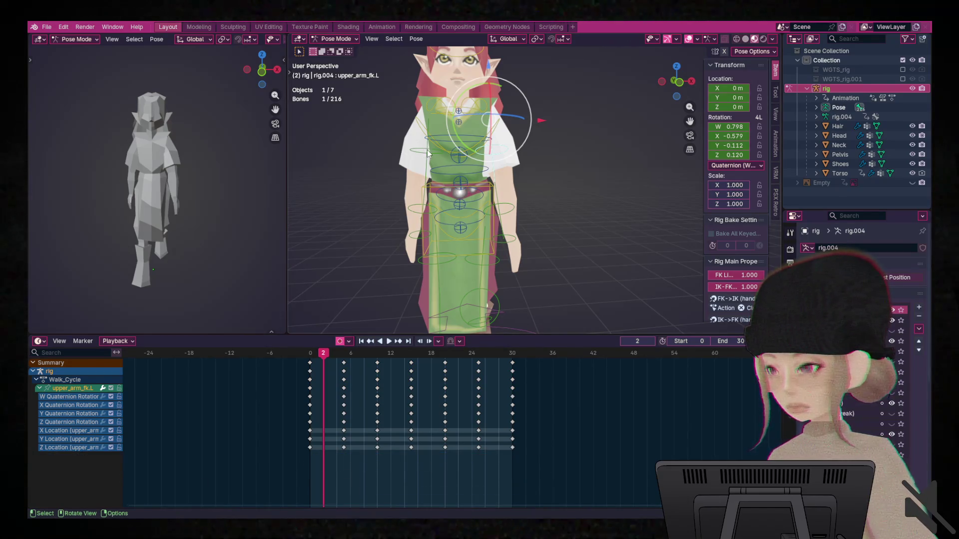
# Delete the upper_arm_fk.R scale keyframes and return the rig to Object Mode.
pyautogui.click(427, 153)
pyautogui.click(39, 389)
pyautogui.moveTo(542, 482); pyautogui.dragTo(272, 455)
pyautogui.press('Delete')
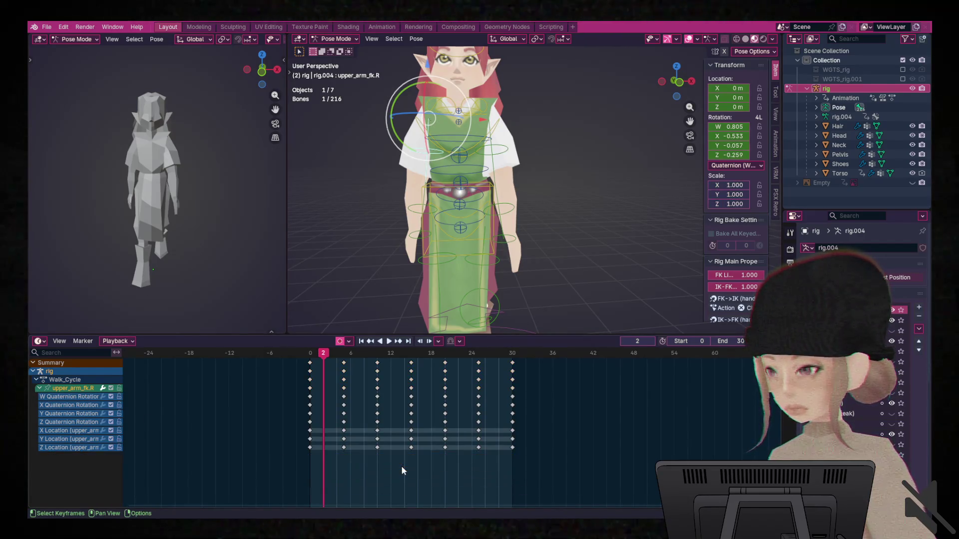
pyautogui.hotkey('ctrl', 'Tab')
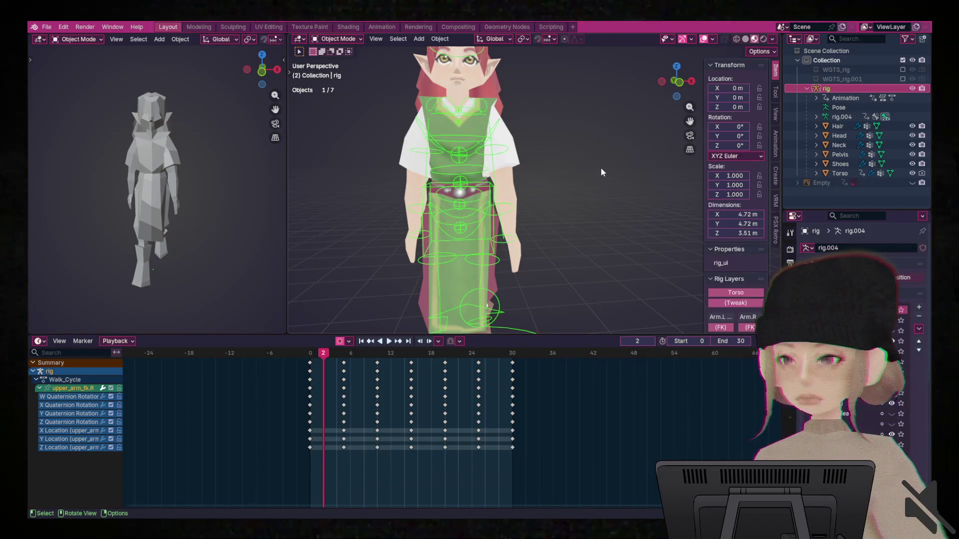
# Select all seven druid objects and choose File > Export > glTF 2.0.
pyautogui.click(601, 169)
pyautogui.press('a')
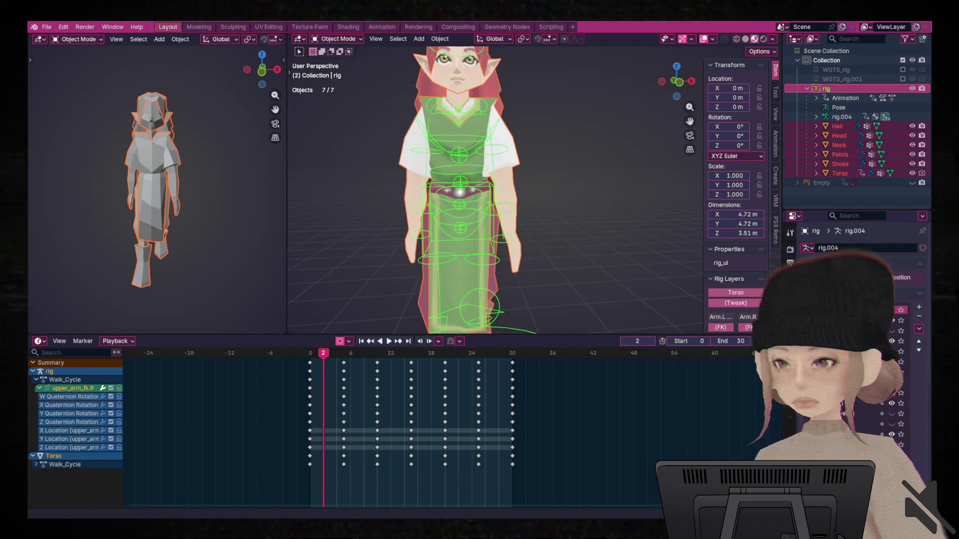
pyautogui.click(46, 27)
pyautogui.moveTo(63, 170)
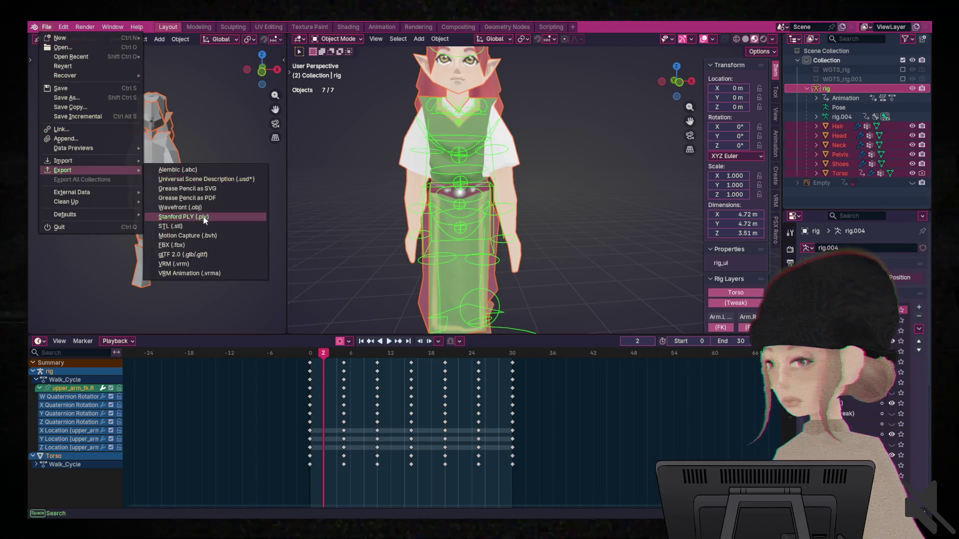
pyautogui.click(190, 254)
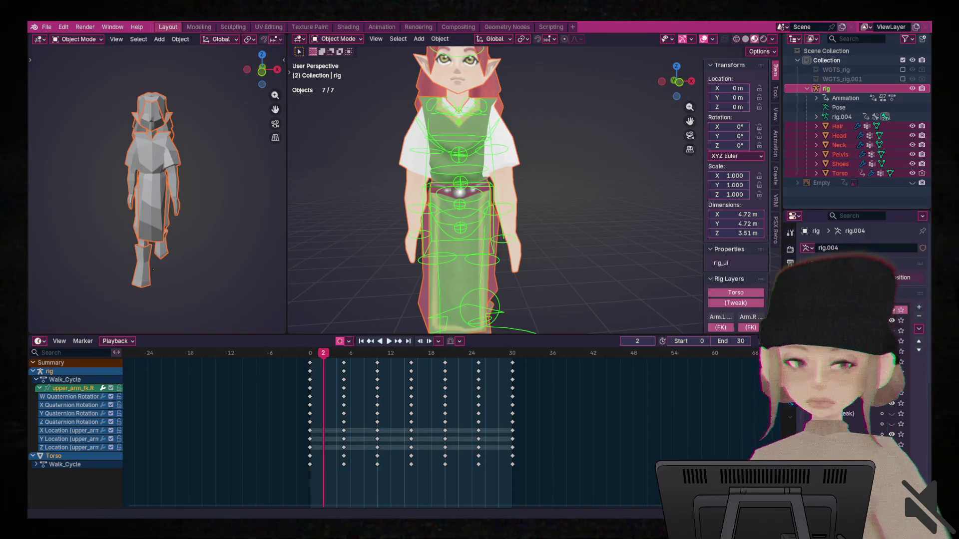